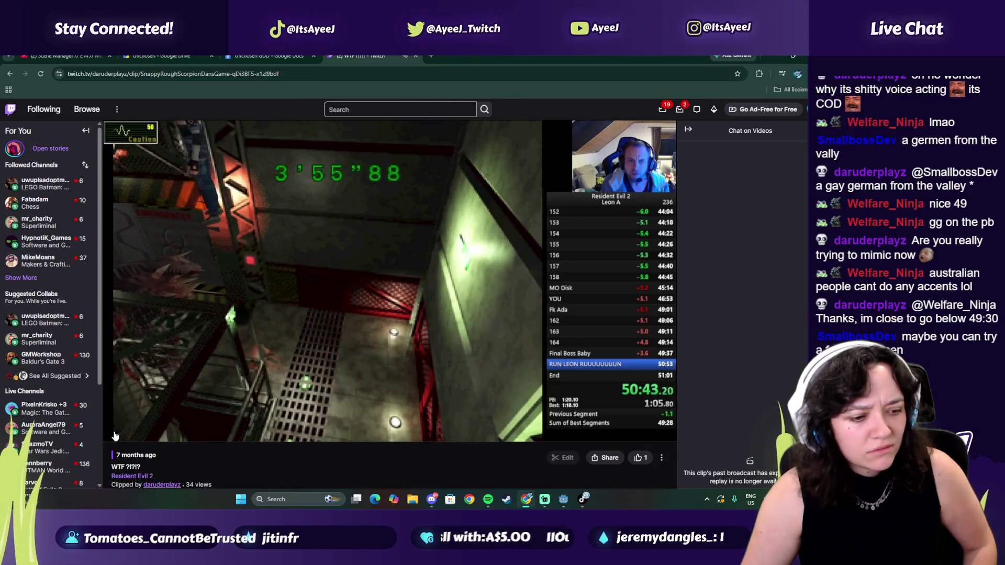
- Pause the Twitch clip and open the first TikTok result for 'female german voice'
{"action": "left_click", "coordinate": [122, 429]}
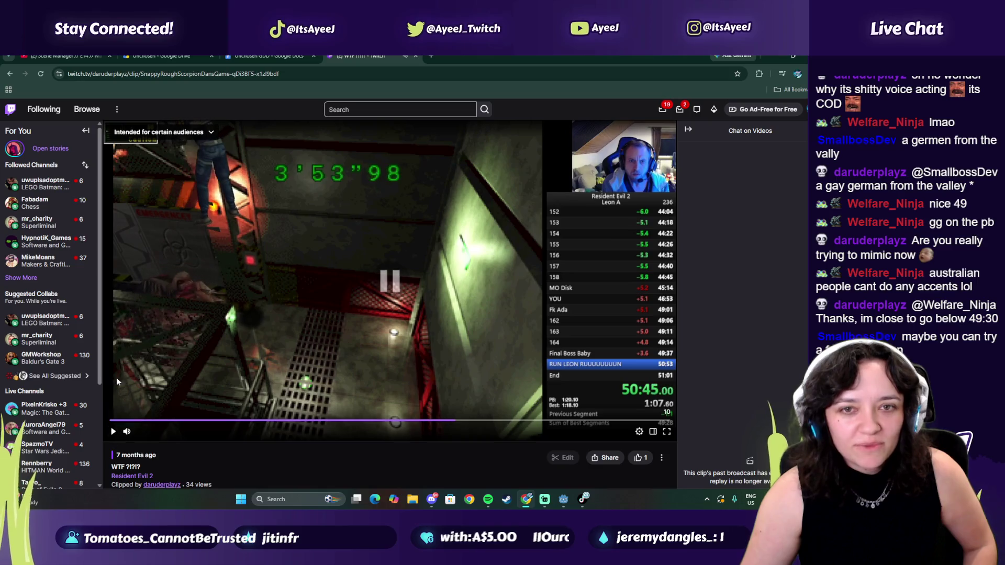
{"action": "left_click", "coordinate": [252, 76]}
{"action": "type", "text": "femal"}
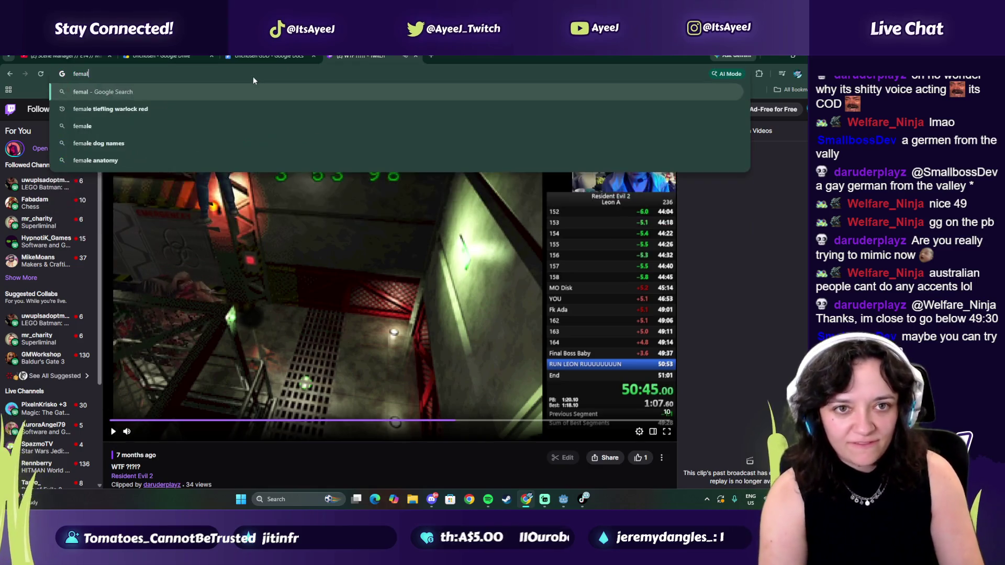
{"action": "type", "text": "e german voice"}
{"action": "key", "text": "Return"}
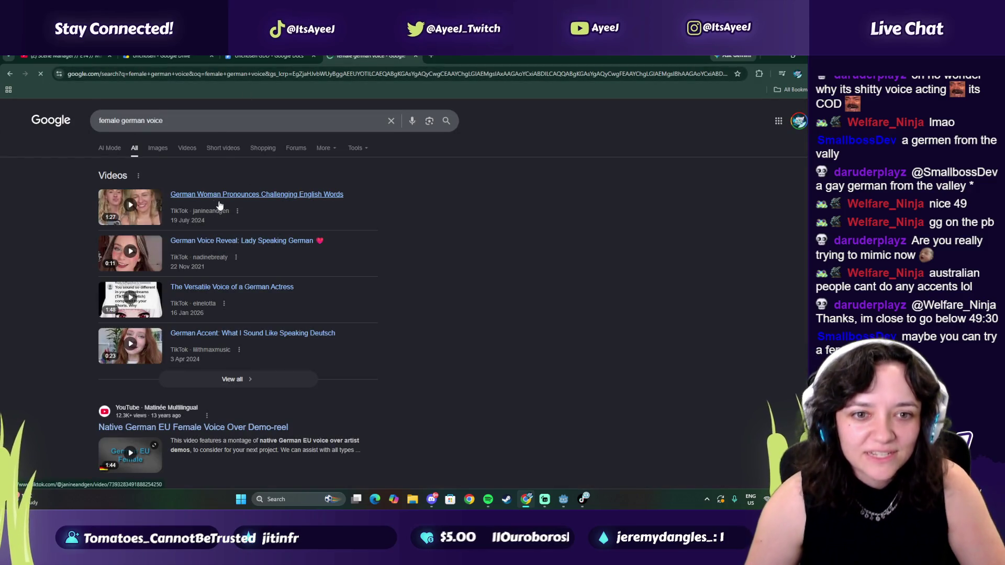
{"action": "left_click", "coordinate": [214, 205]}
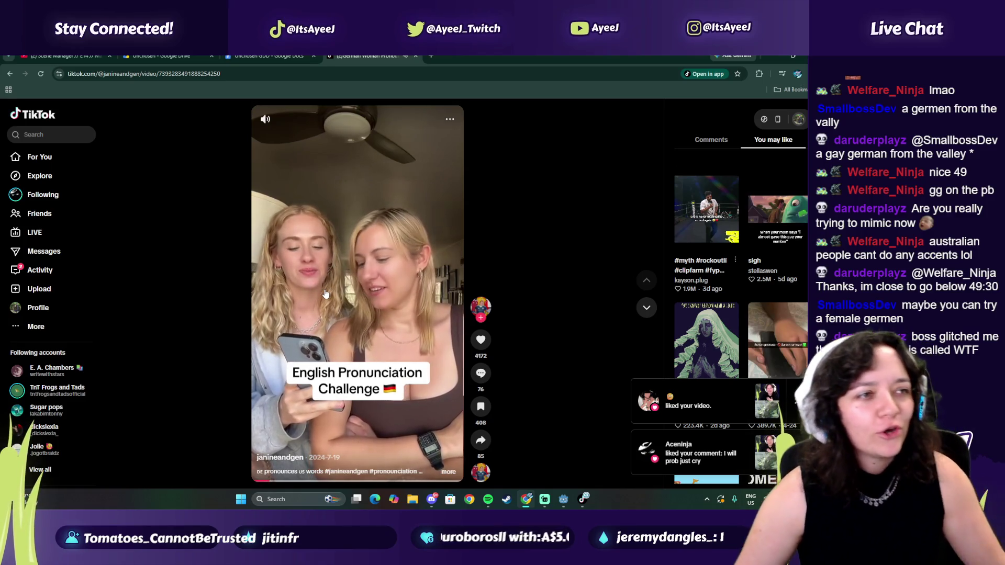
{"action": "left_click", "coordinate": [365, 318]}
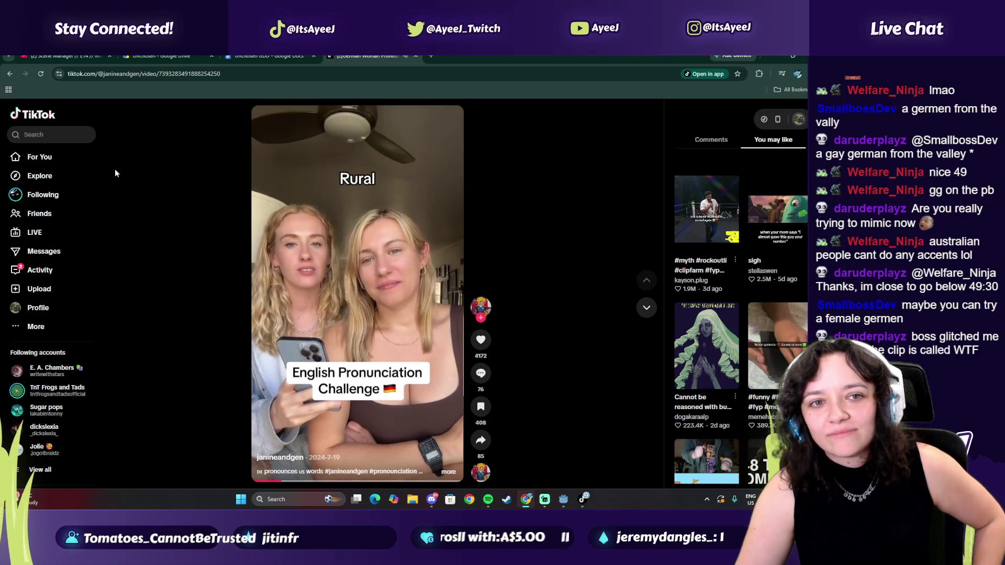
- Search TikTok for 'german girl voice', preview the first result, then close it
{"action": "left_click", "coordinate": [63, 139]}
{"action": "type", "text": "german girl voice"}
{"action": "key", "text": "Return"}
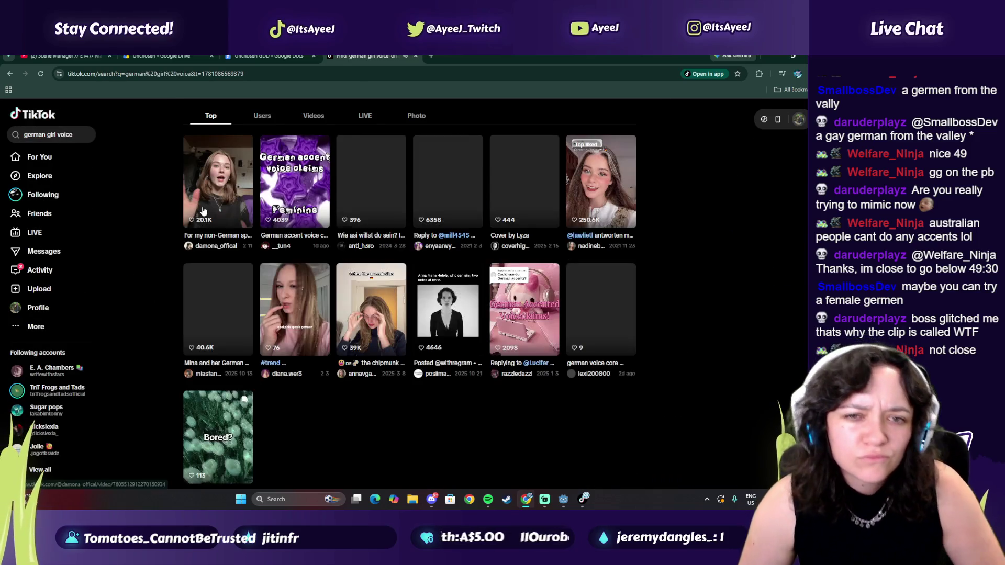
{"action": "left_click", "coordinate": [204, 211]}
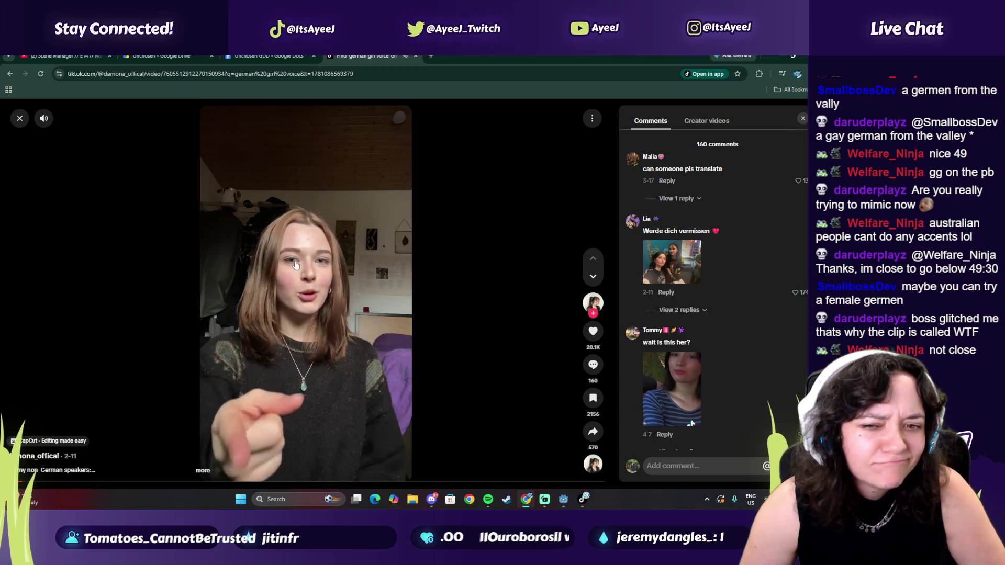
{"action": "left_click", "coordinate": [333, 289]}
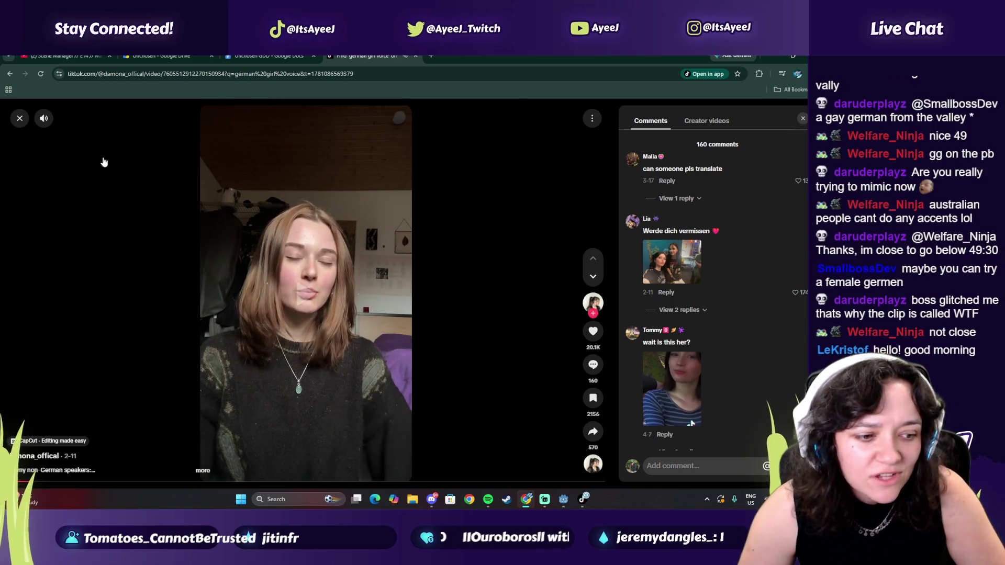
{"action": "left_click", "coordinate": [21, 119]}
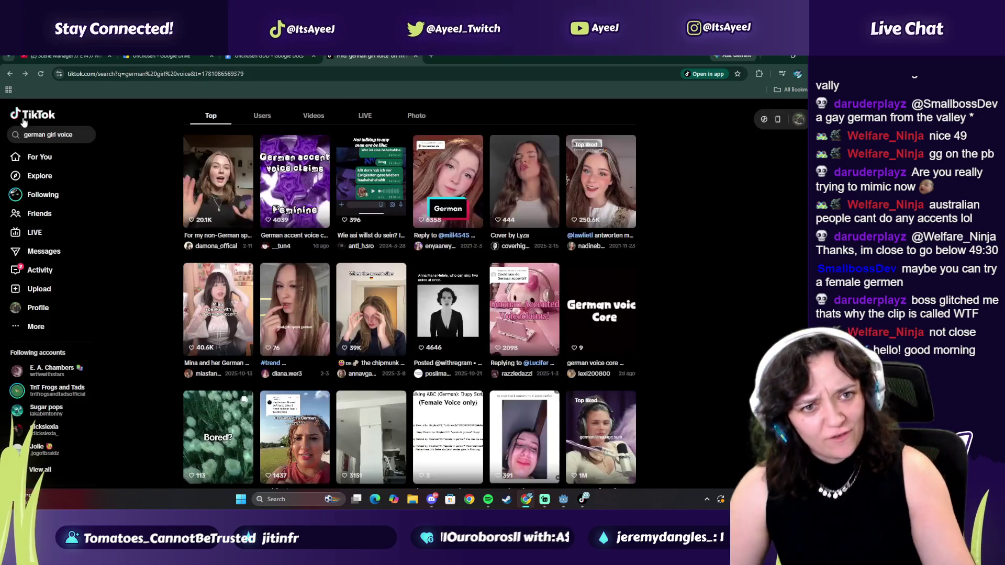
- Open and pause the German voice reveal video, then begin a search for 'english to german'
{"action": "left_click", "coordinate": [360, 341]}
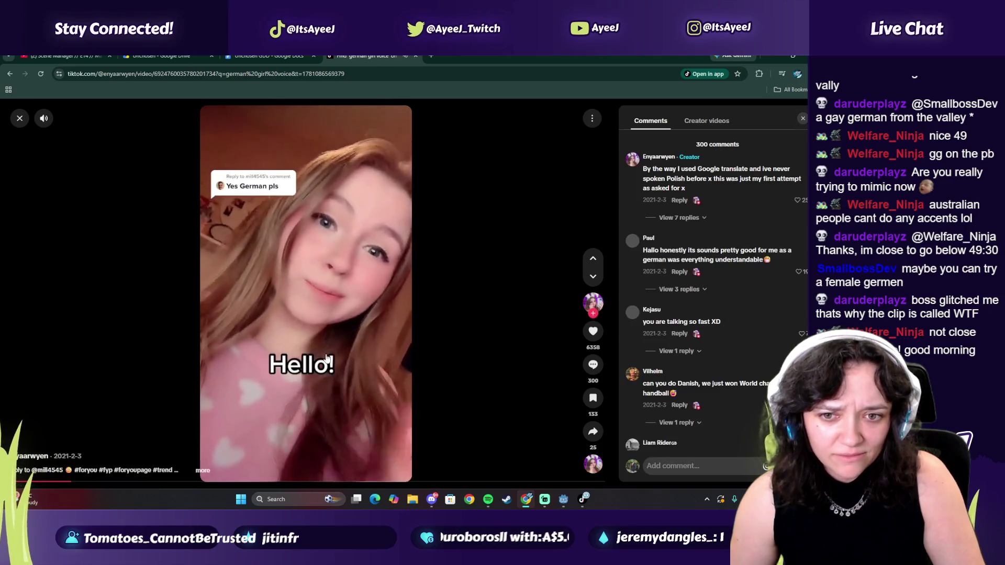
{"action": "left_click", "coordinate": [20, 119]}
{"action": "left_click", "coordinate": [594, 197]}
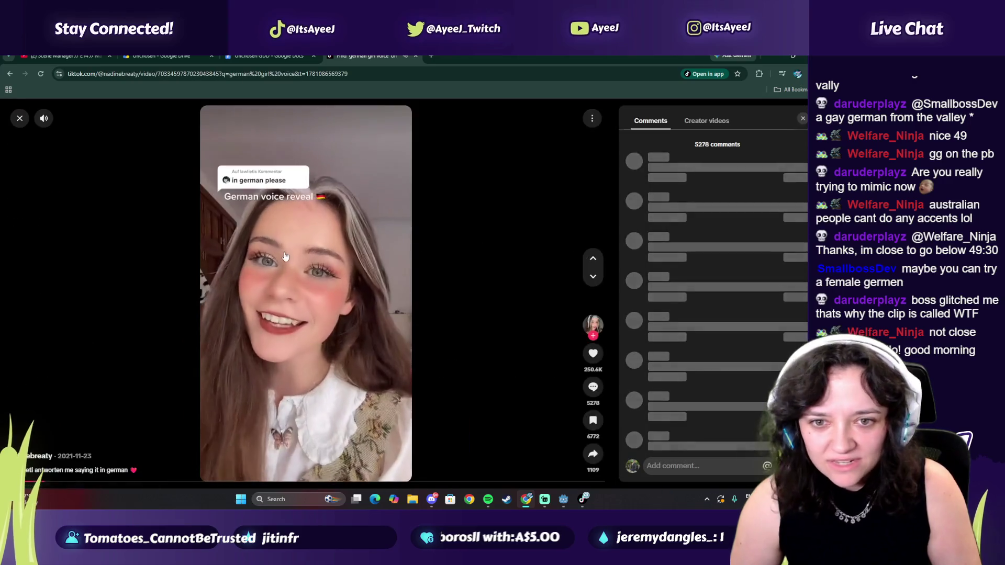
{"action": "left_click", "coordinate": [323, 310]}
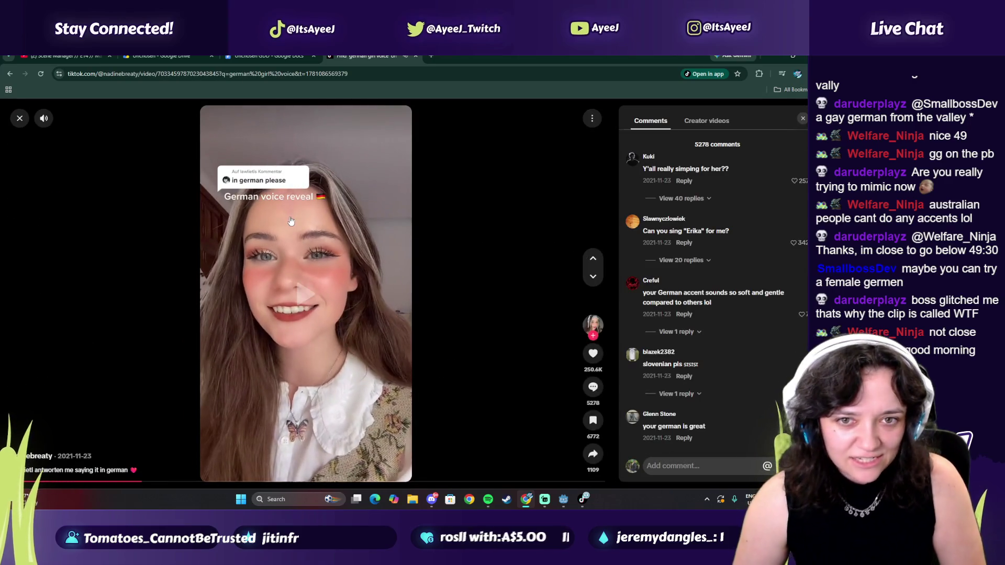
{"action": "left_click", "coordinate": [389, 74]}
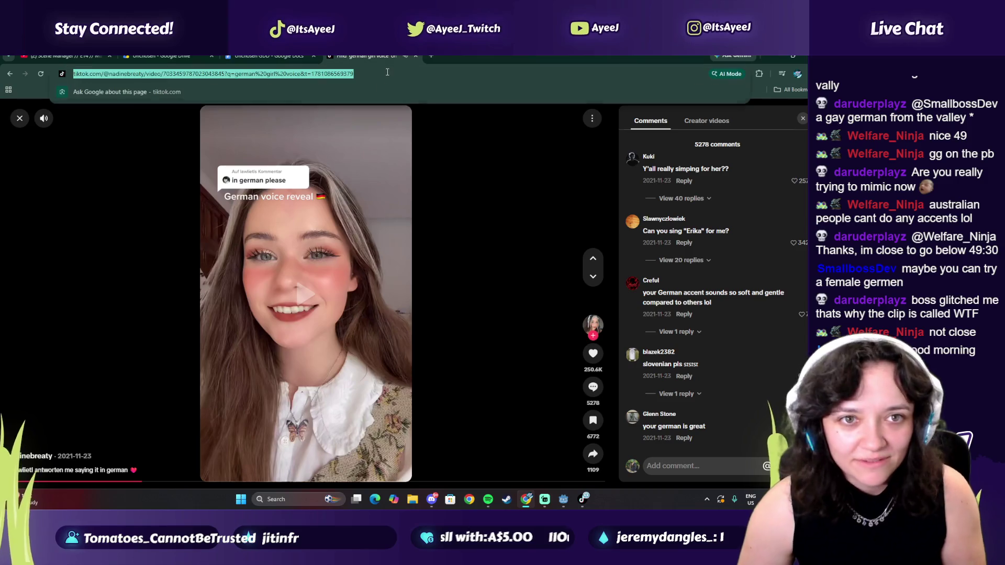
{"action": "type", "text": "english to germa"}
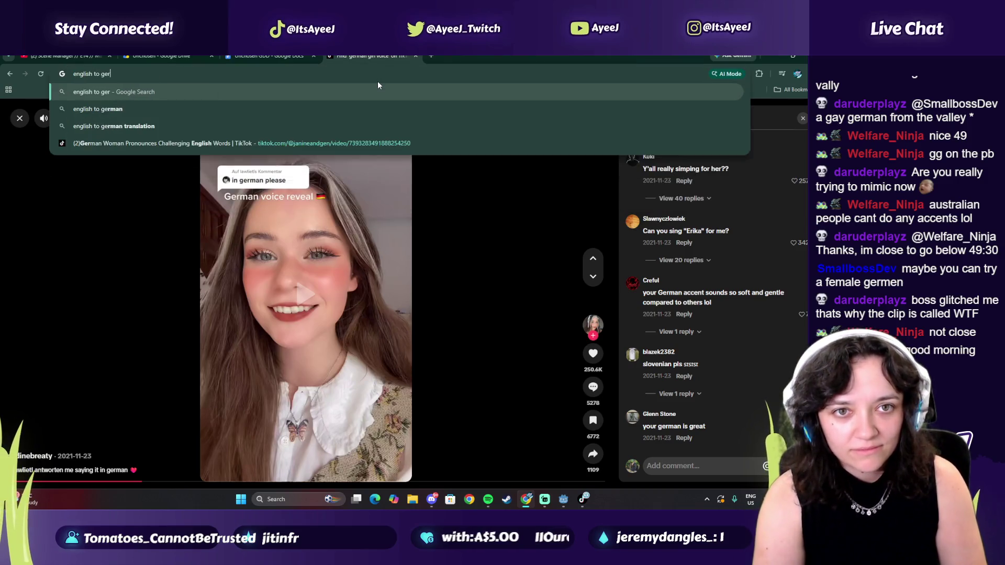
- Search 'english to german' and enter 'i love to play video games' into Google Translate
{"action": "key", "text": "Return"}
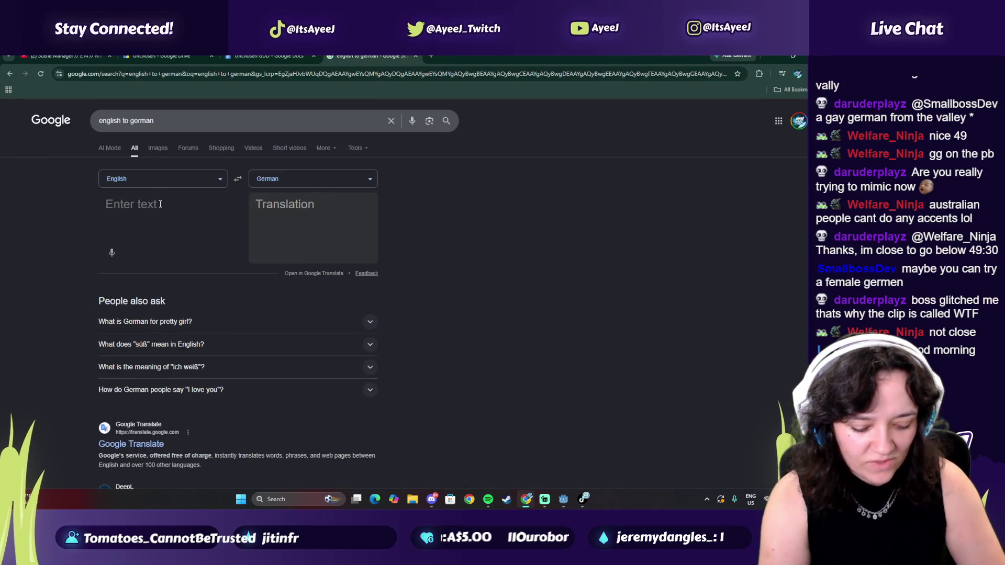
{"action": "type", "text": "ilove leon kennedy"}
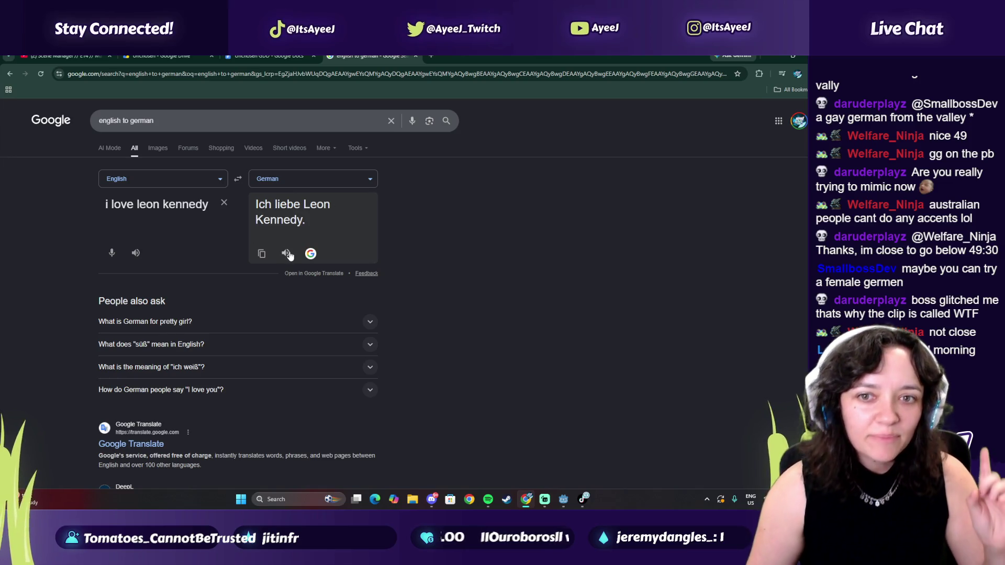
{"action": "triple_click", "coordinate": [162, 204]}
{"action": "type", "text": "i lov"}
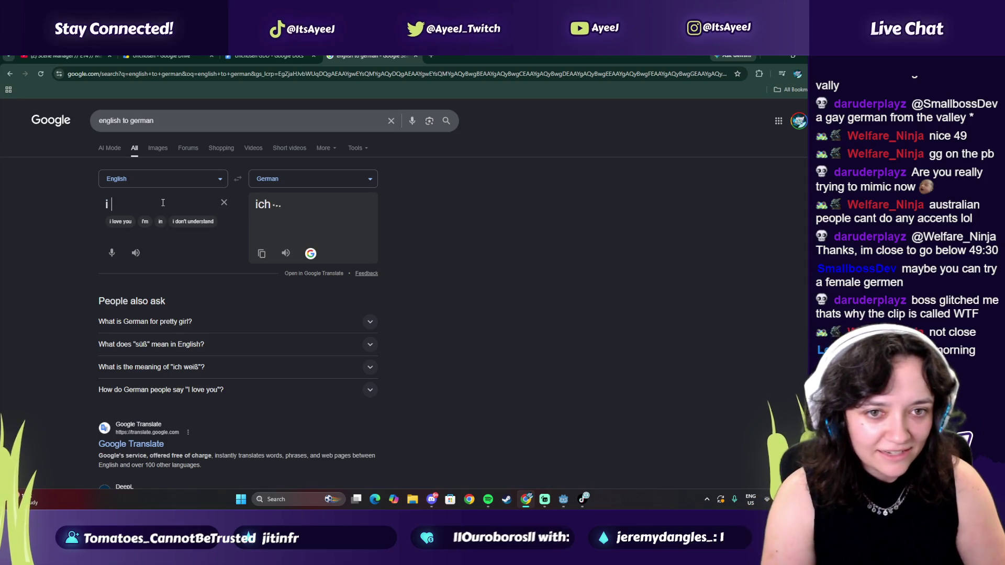
{"action": "type", "text": "e "}
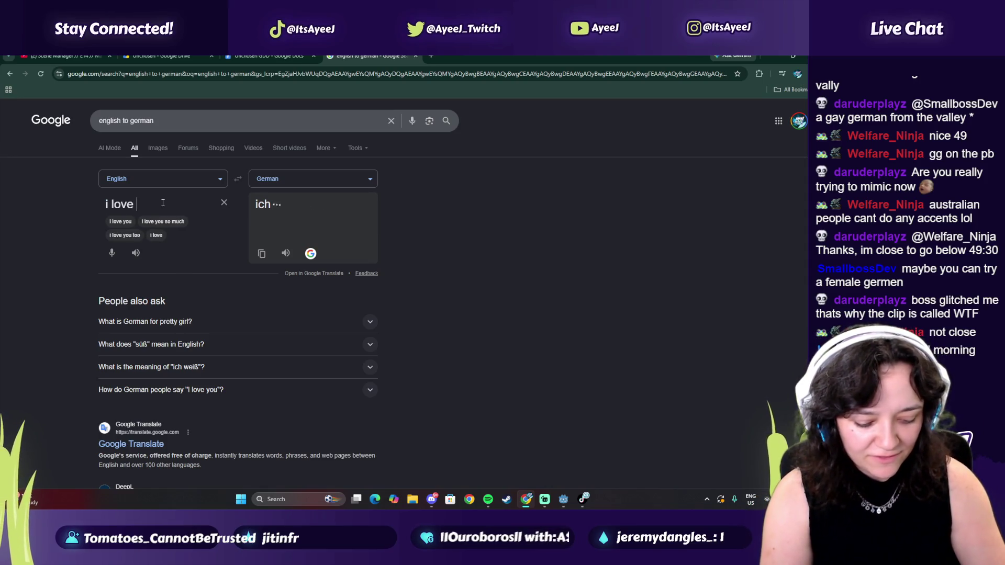
{"action": "type", "text": "to play video games"}
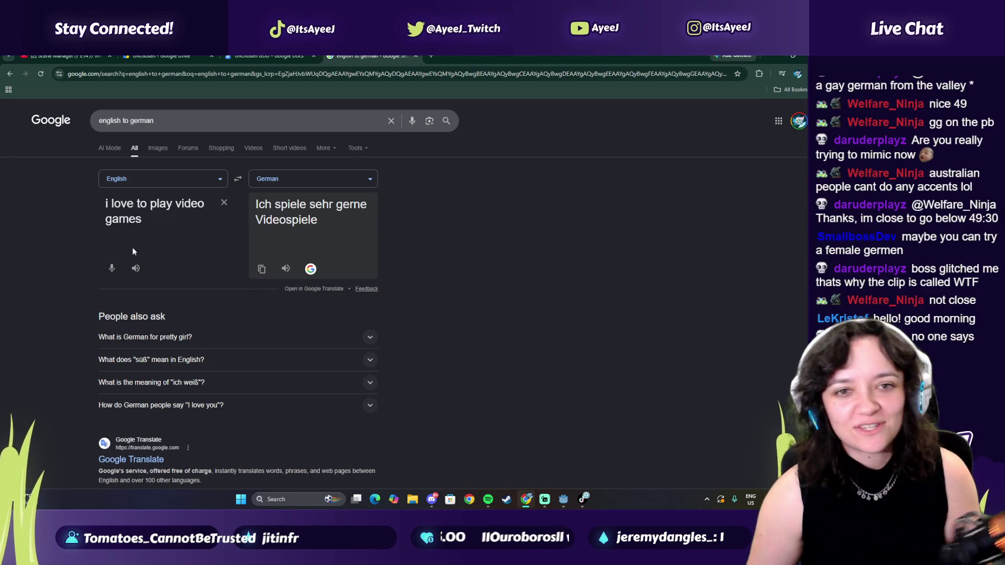
- Delete 'video' from the sentence, play the German audio, and close the page
{"action": "triple_click", "coordinate": [179, 205]}
{"action": "left_click", "coordinate": [181, 206]}
{"action": "double_click", "coordinate": [186, 208]}
{"action": "key", "text": "BackSpace"}
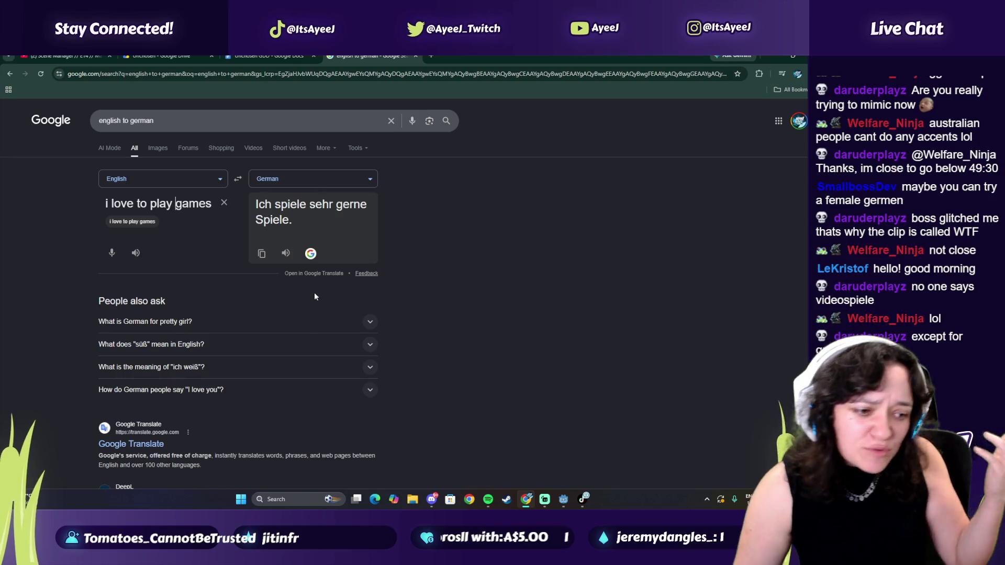
{"action": "left_click", "coordinate": [286, 254]}
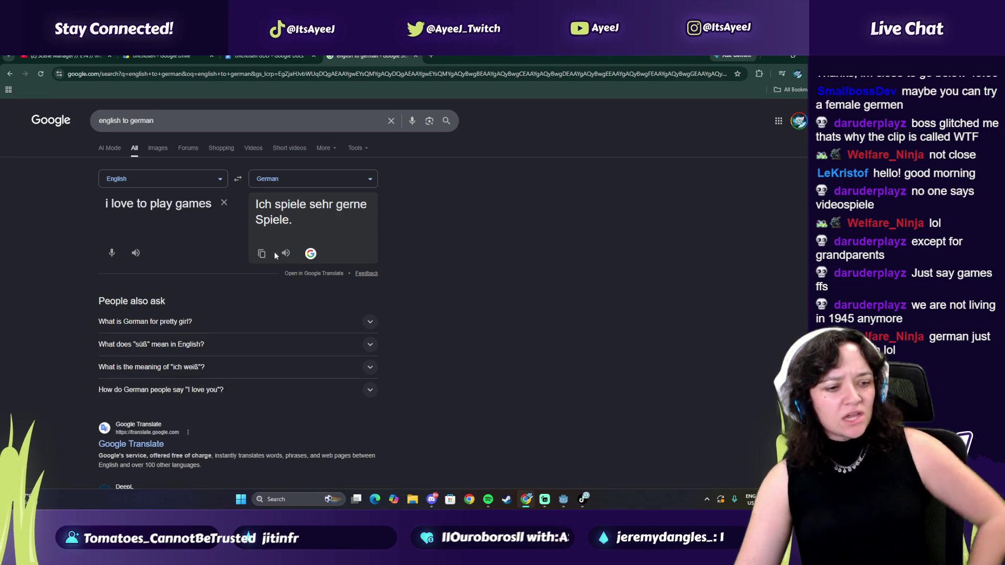
{"action": "left_click", "coordinate": [416, 56]}
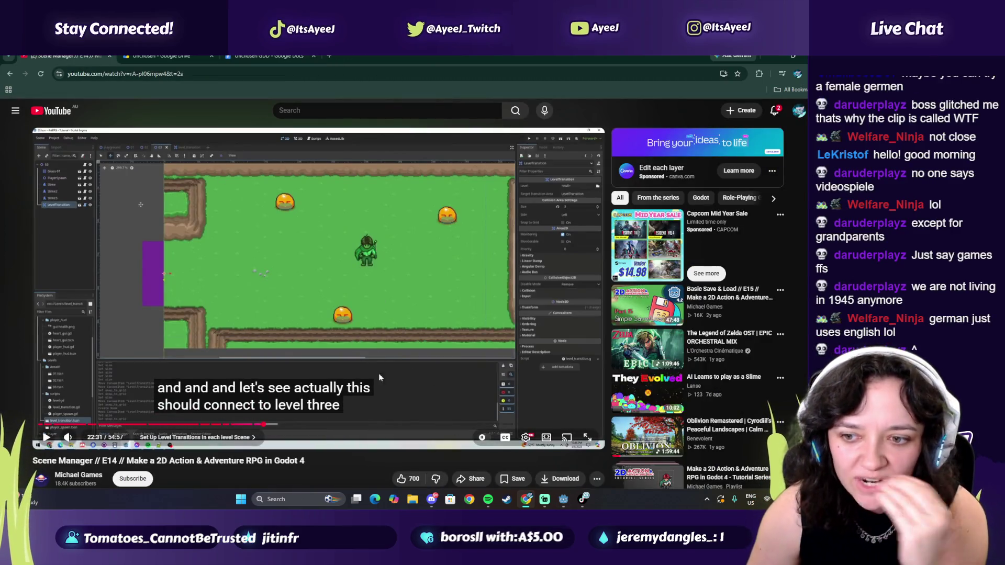
{"action": "left_click", "coordinate": [582, 502]}
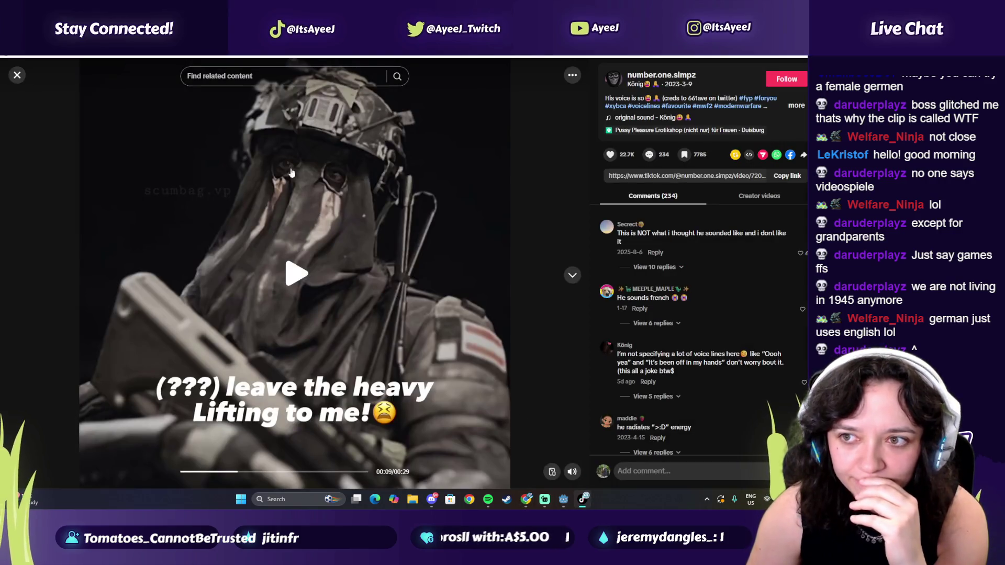
{"action": "left_click", "coordinate": [17, 76]}
{"action": "left_click", "coordinate": [39, 116]}
{"action": "scroll", "coordinate": [555, 301], "scroll_direction": "down", "scroll_amount": 1}
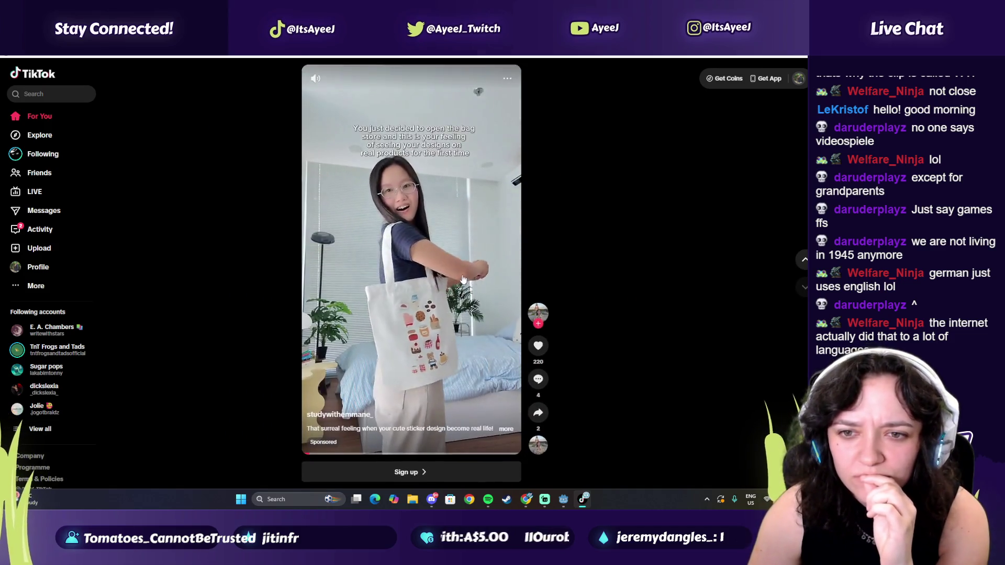
{"action": "scroll", "coordinate": [464, 280], "scroll_direction": "down", "scroll_amount": 1}
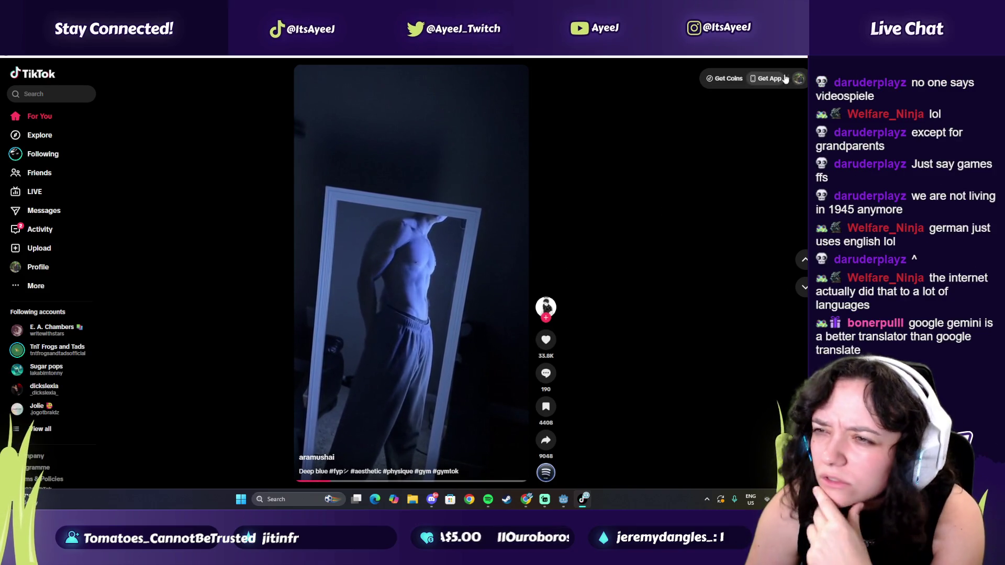
{"action": "key", "text": "alt+F4"}
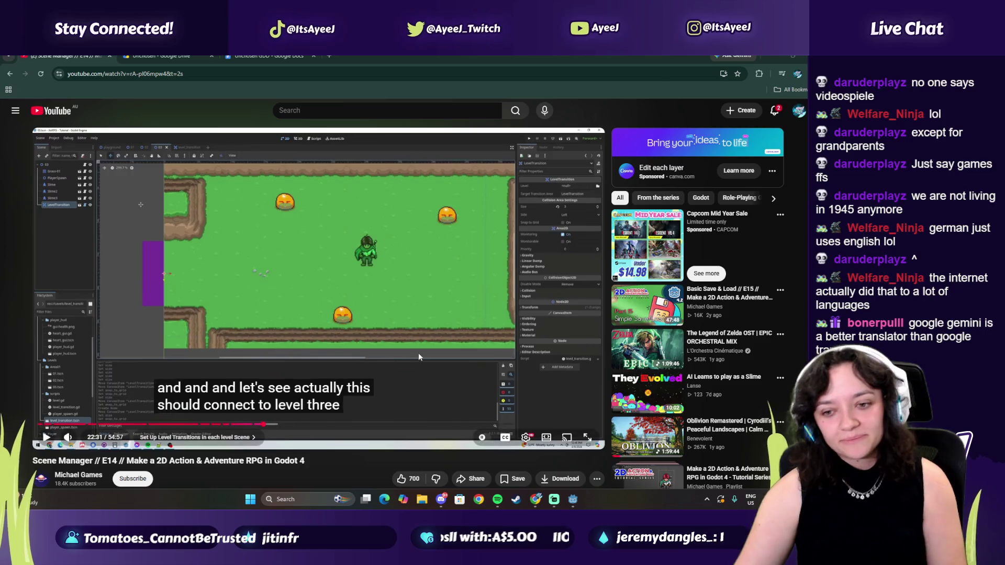
- Start the music in Spotify and resume the Godot tutorial video
{"action": "left_click", "coordinate": [500, 500]}
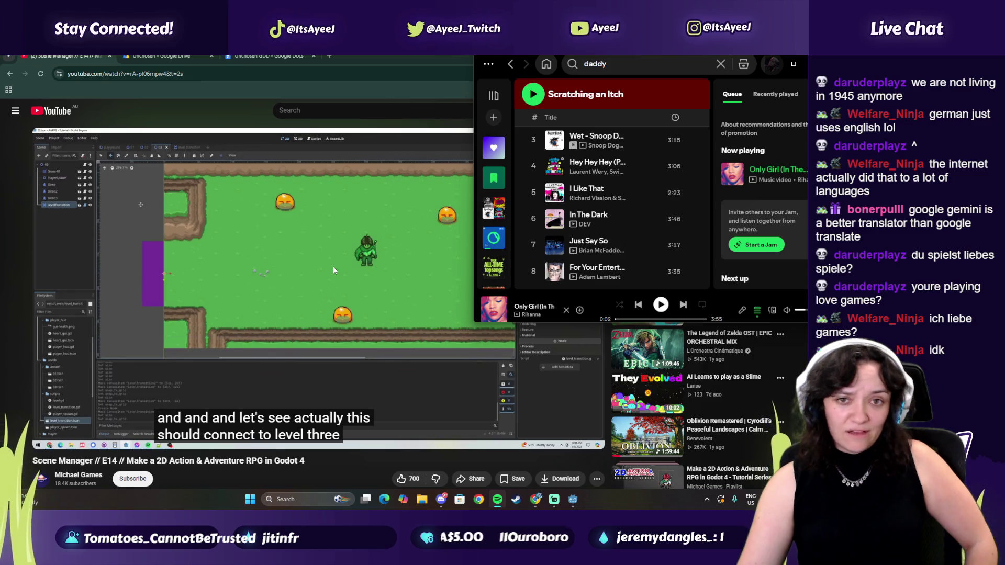
{"action": "left_click", "coordinate": [661, 305]}
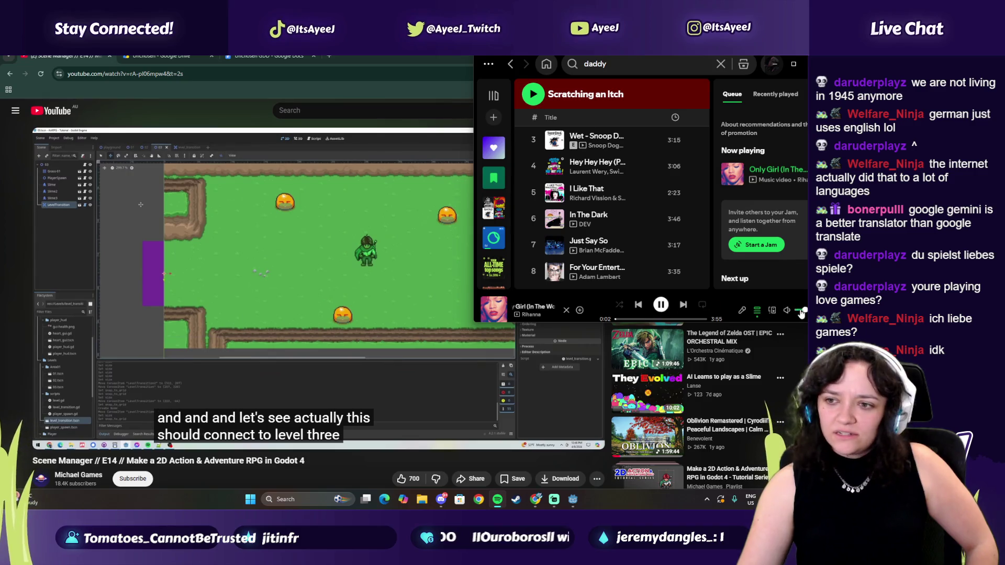
{"action": "mouse_move", "coordinate": [183, 387]}
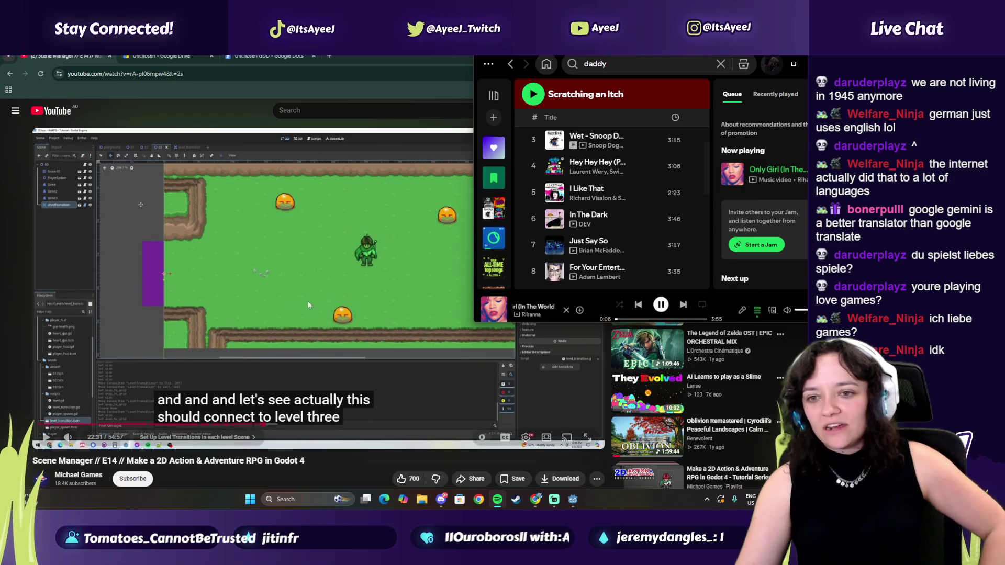
{"action": "left_click", "coordinate": [133, 312]}
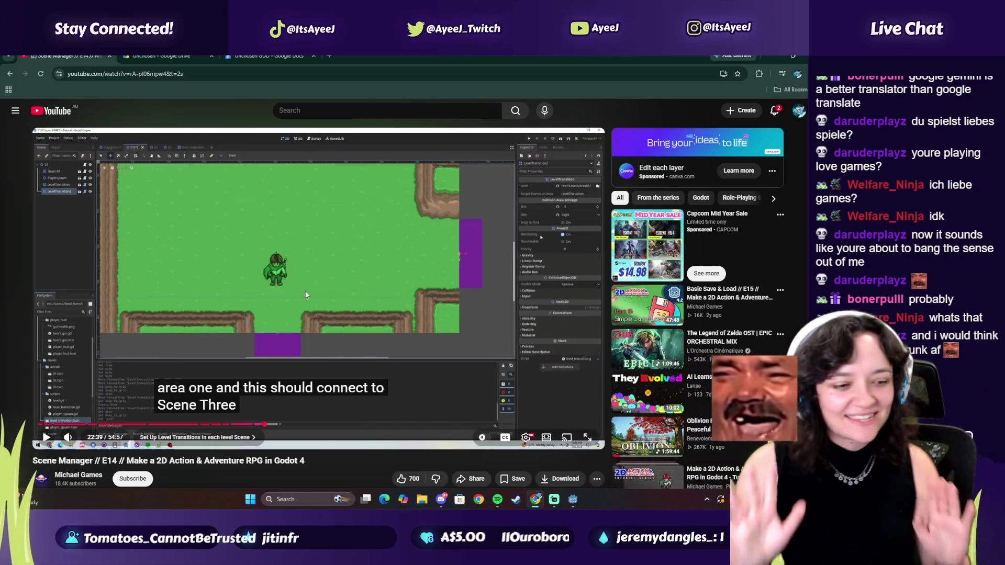
- Resume the Spotify song again, then play and pause the Godot tutorial at 22:39
{"action": "left_click", "coordinate": [504, 499]}
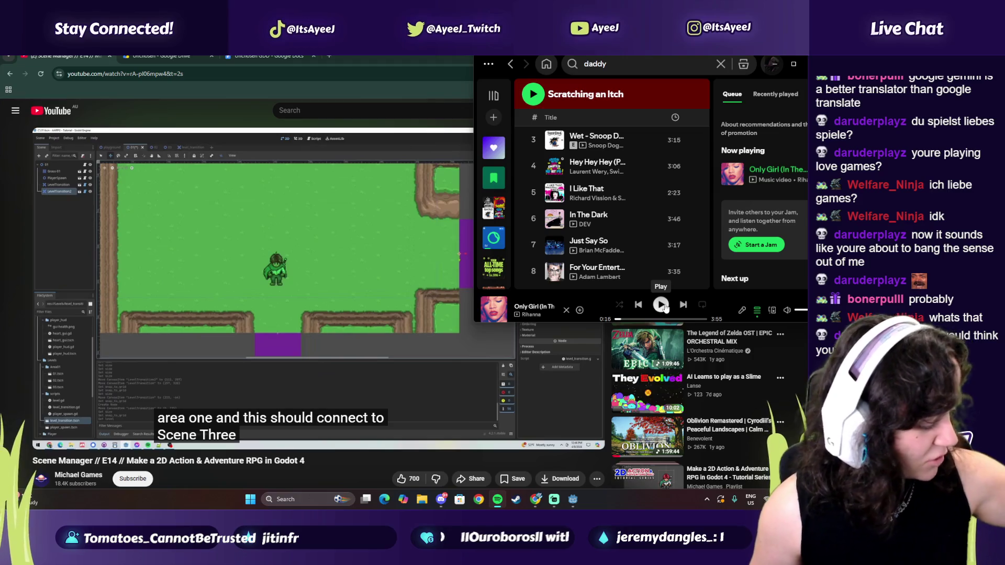
{"action": "left_click", "coordinate": [662, 305]}
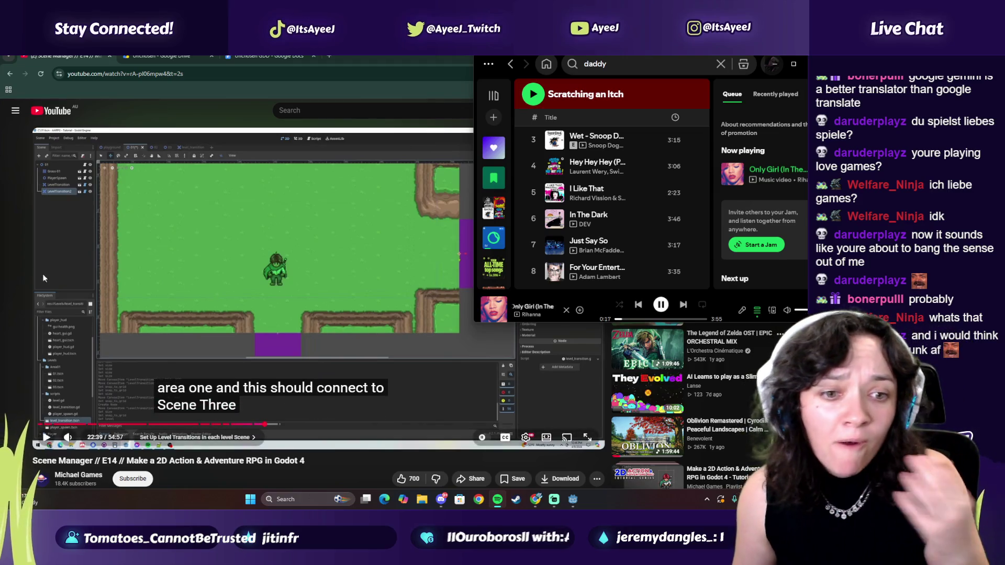
{"action": "left_click", "coordinate": [157, 262]}
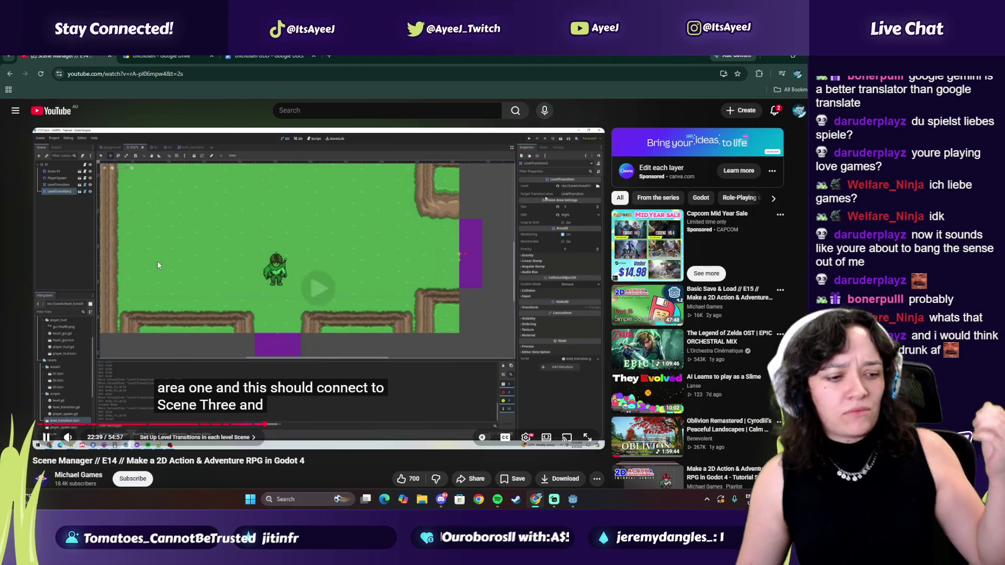
{"action": "left_click", "coordinate": [219, 244]}
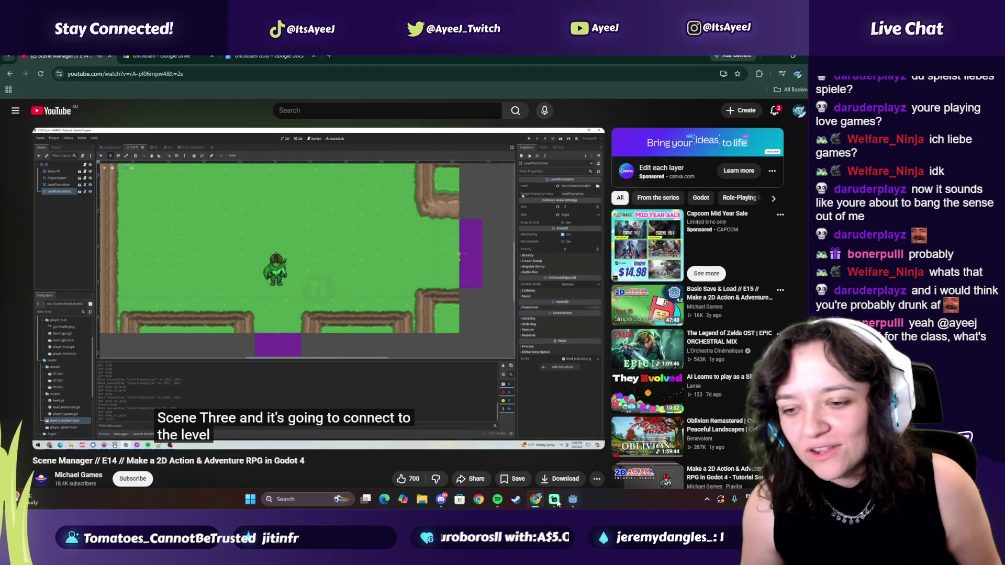
{"action": "mouse_move", "coordinate": [561, 504]}
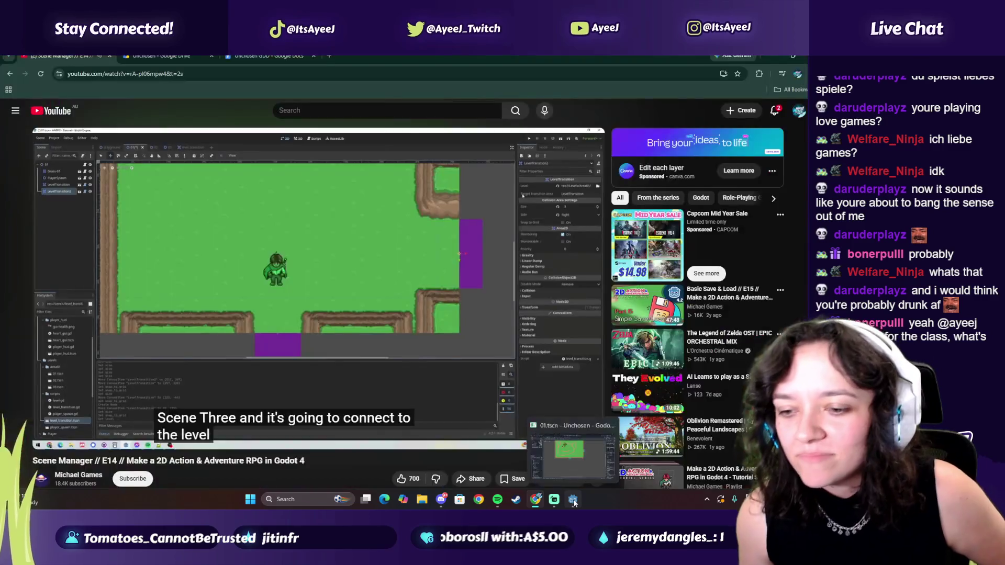
{"action": "left_click", "coordinate": [574, 501]}
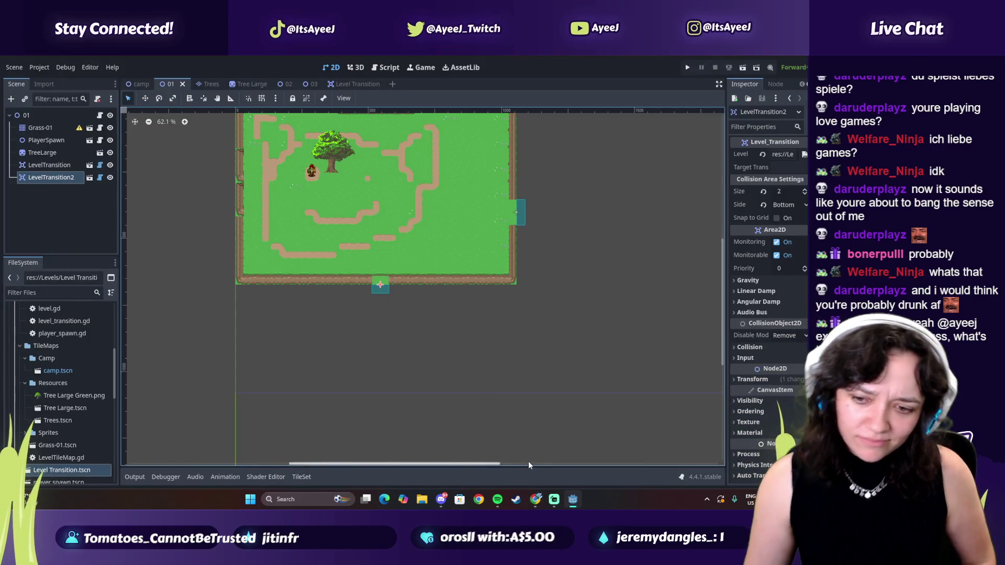
- Show Google image results for 'smarties' in a new tab, then open another blank tab
{"action": "left_click", "coordinate": [535, 499]}
{"action": "left_click", "coordinate": [332, 55]}
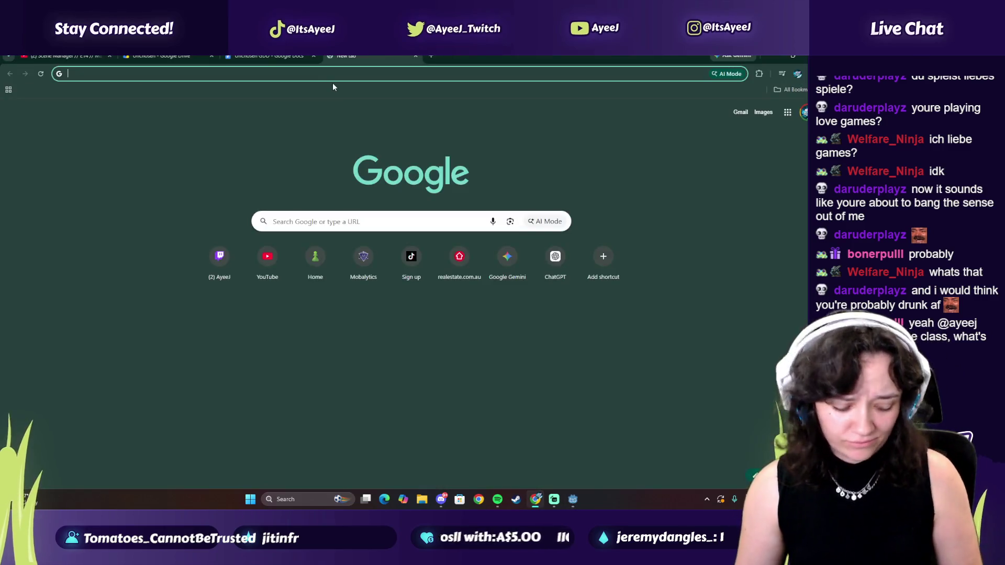
{"action": "type", "text": "smarties"}
{"action": "key", "text": "Return"}
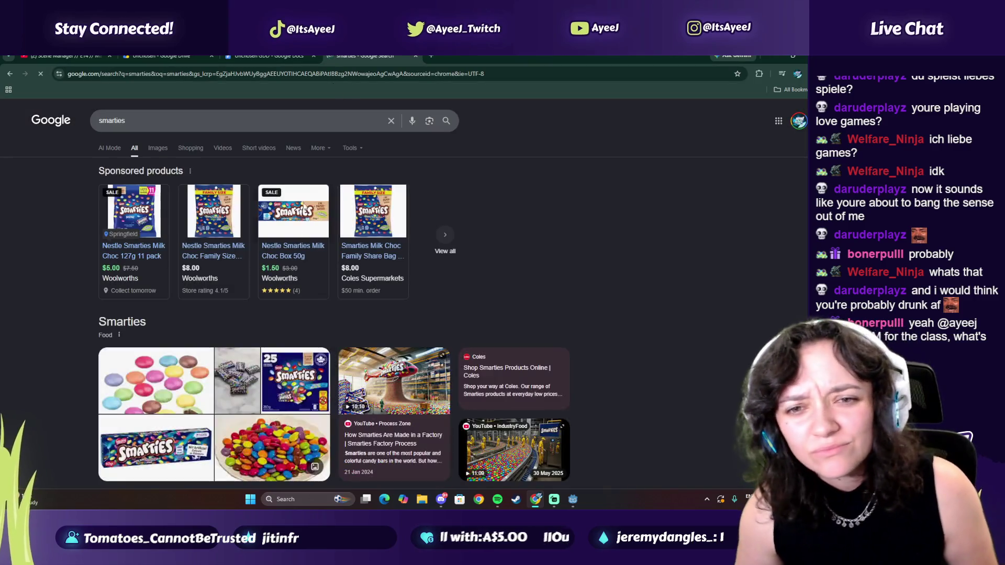
{"action": "left_click", "coordinate": [158, 149]}
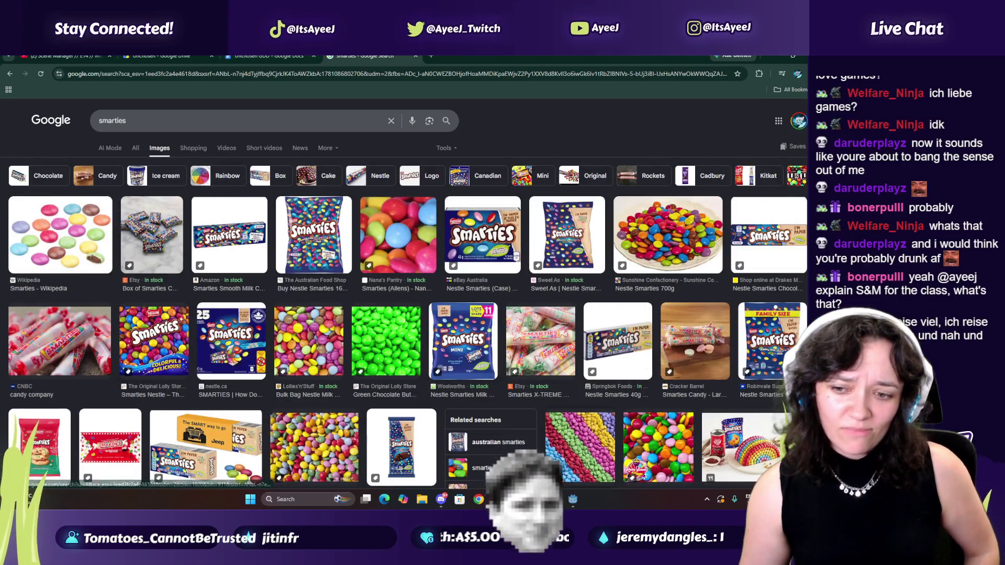
{"action": "left_click", "coordinate": [498, 502]}
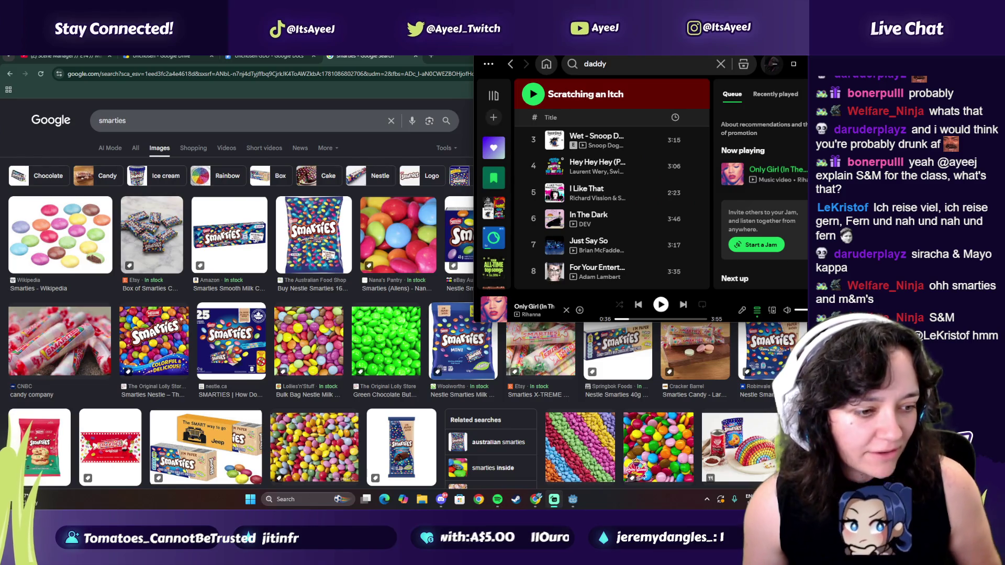
{"action": "left_click", "coordinate": [433, 56]}
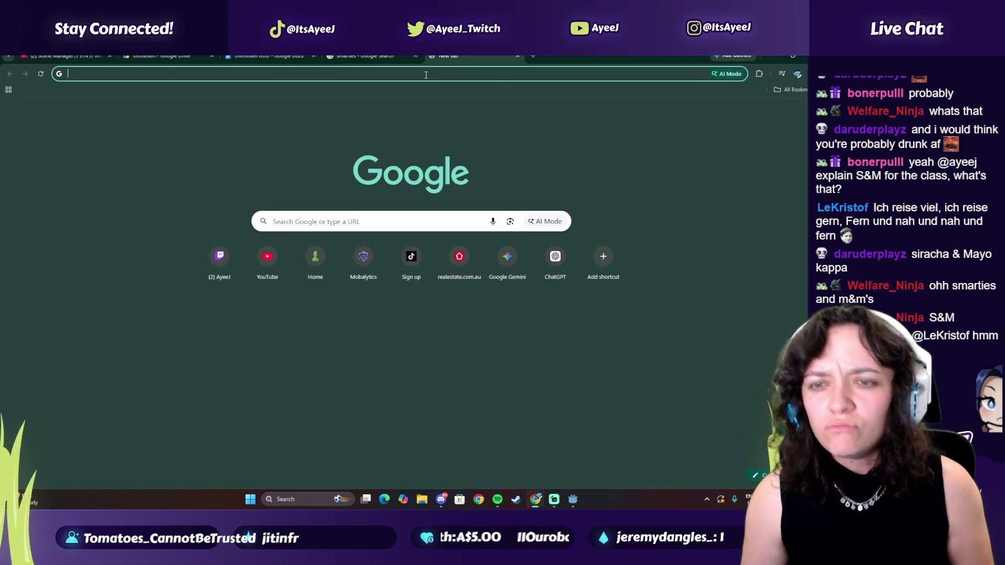
- Reach Google Translate through a 'gogole translate' search and paste in the German sentence
{"action": "type", "text": "gogole translate"}
{"action": "key", "text": "Return"}
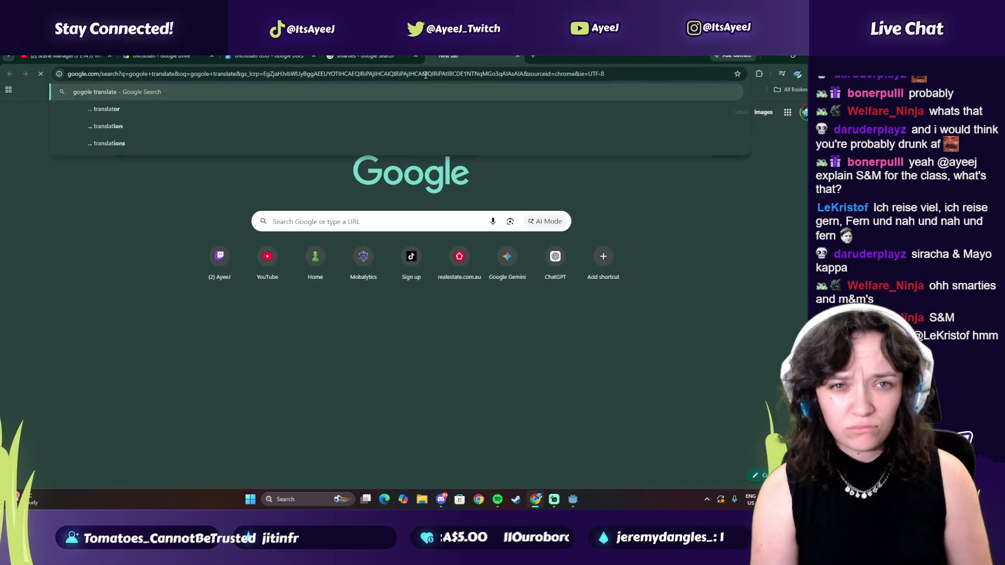
{"action": "type", "text": "Ich reise viel, ich reise gern, Fern und nah und nah und fern"}
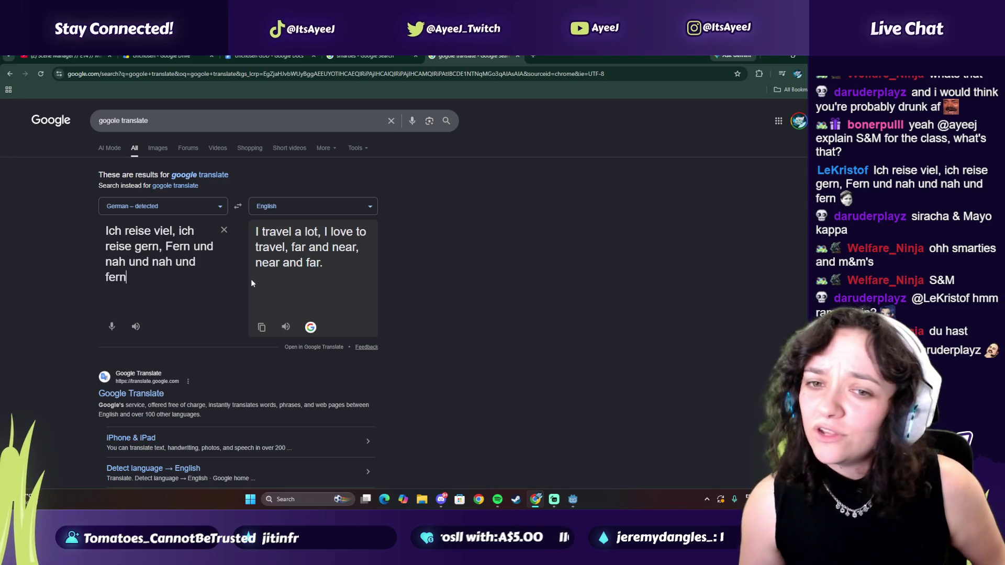
{"action": "left_click", "coordinate": [498, 499]}
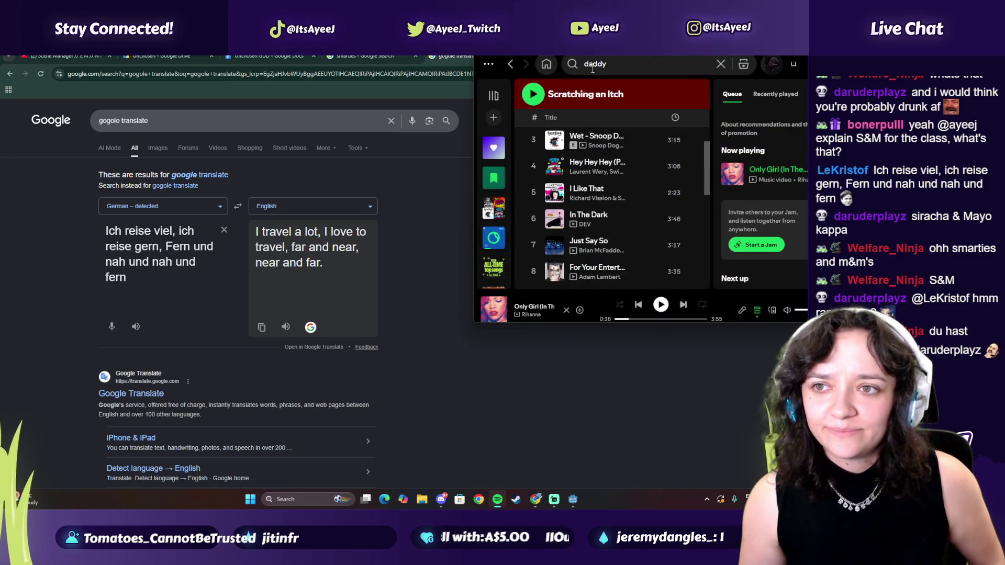
- Play Rammstein's 'Ausländer' from the 'ich reise viel' search, show its lyrics, and skip to 0:34
{"action": "left_click", "coordinate": [590, 67]}
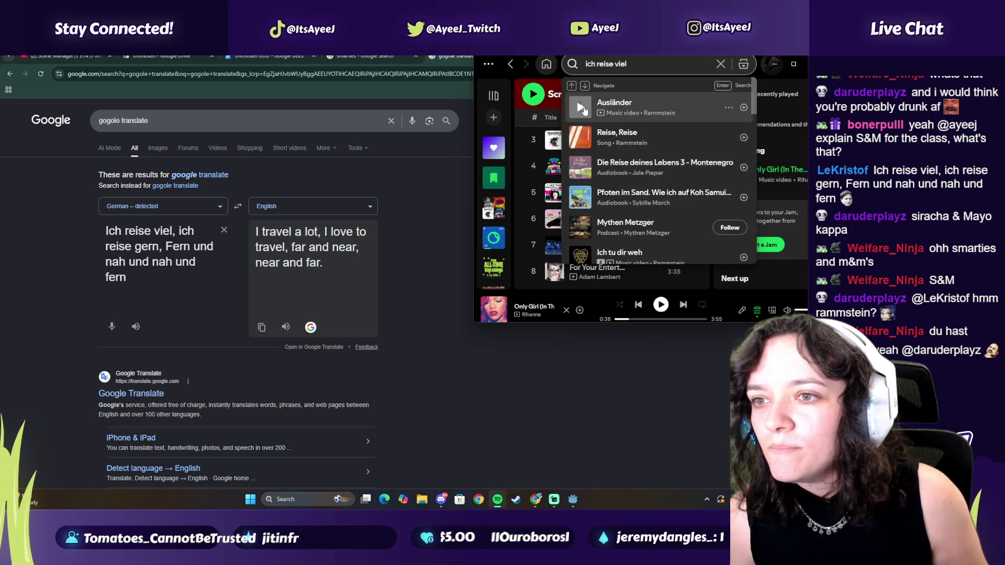
{"action": "left_click", "coordinate": [581, 108]}
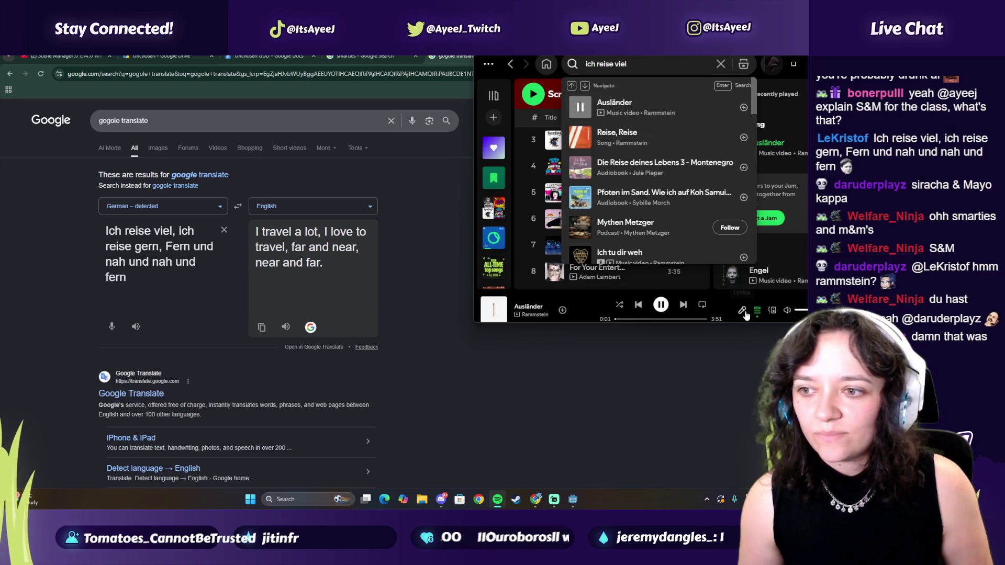
{"action": "left_click", "coordinate": [743, 311]}
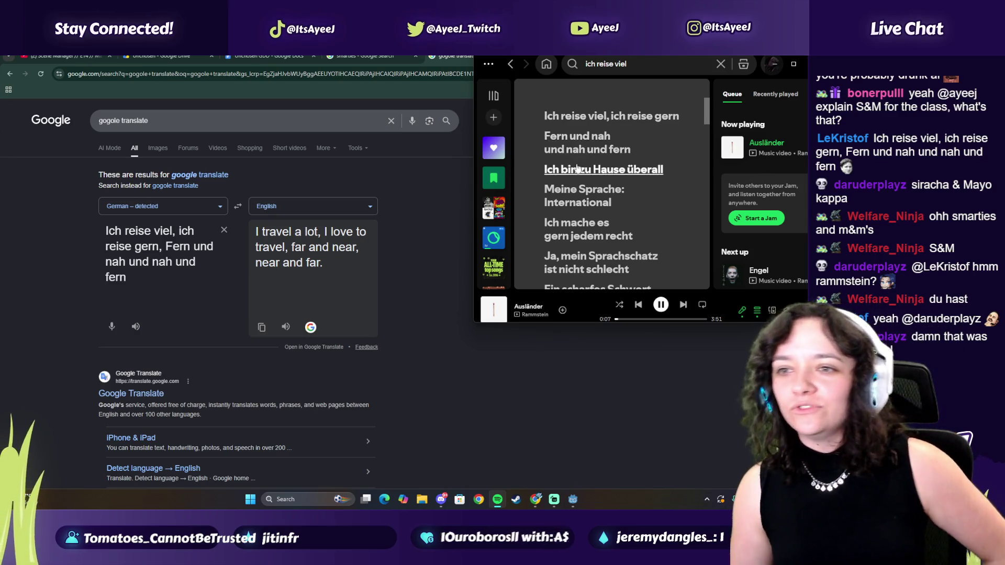
{"action": "left_click", "coordinate": [584, 116]}
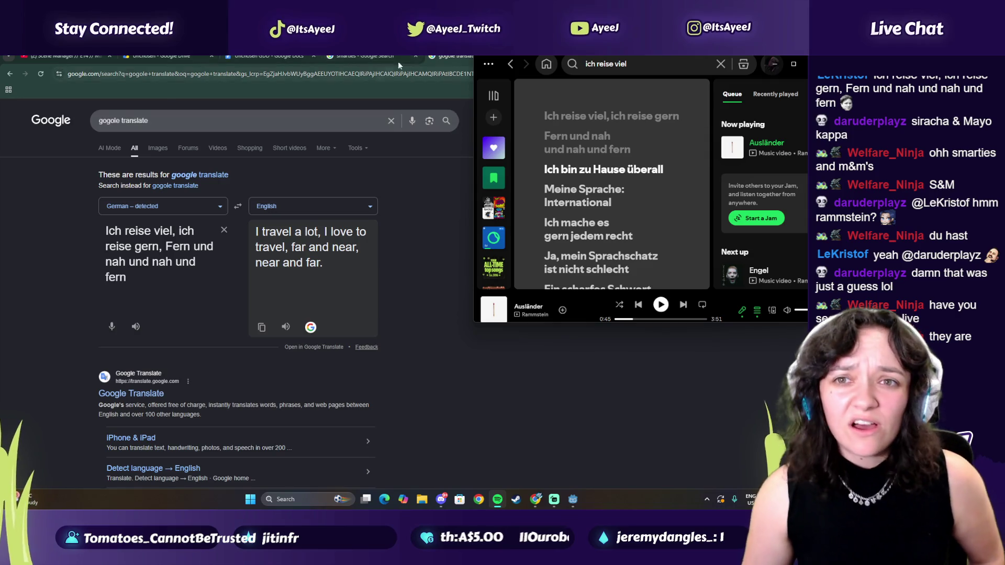
{"action": "left_click", "coordinate": [335, 63]}
- Search Google for 'the wiggles live' and scroll to the YouTube concert result
{"action": "left_click", "coordinate": [350, 75]}
{"action": "type", "text": "th"}
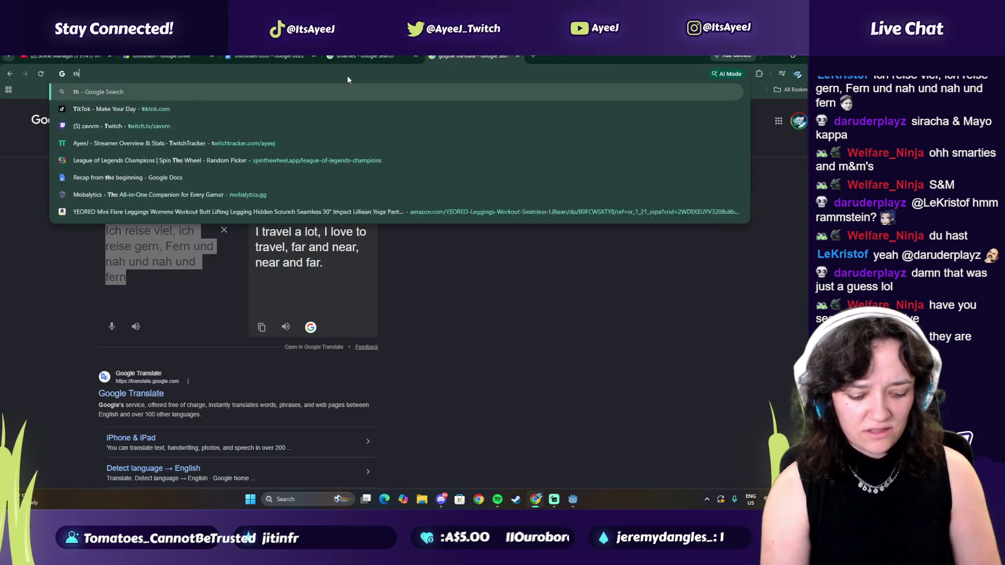
{"action": "type", "text": "e wiggles live"}
{"action": "key", "text": "Return"}
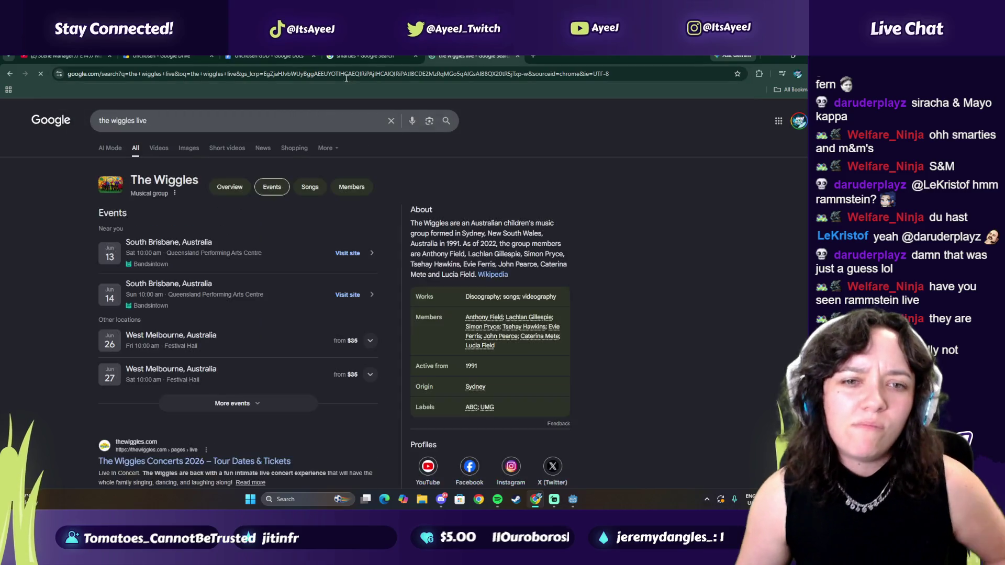
{"action": "scroll", "coordinate": [164, 195], "scroll_direction": "down", "scroll_amount": 4}
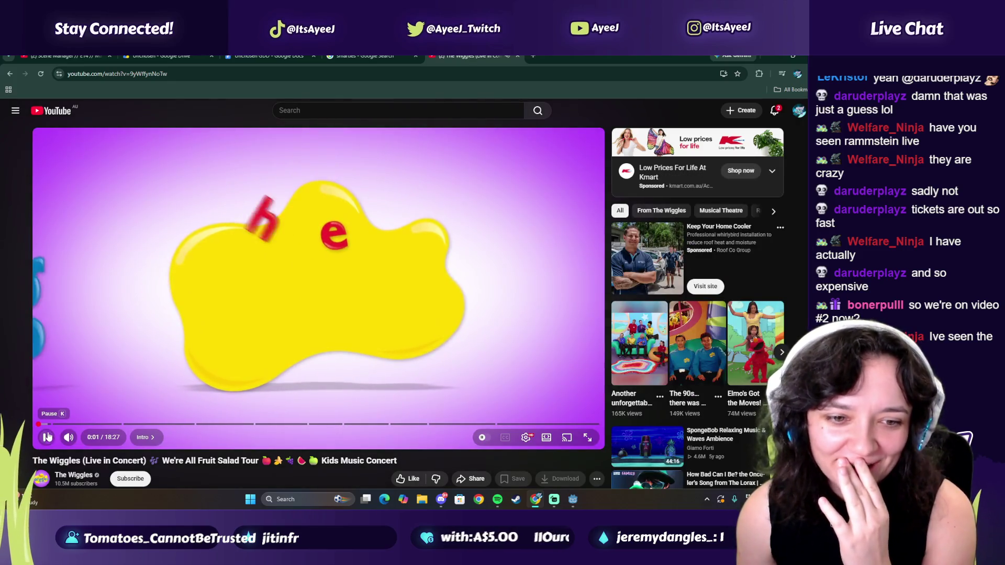
- Scrub The Wiggles concert to the Fruit Salad chapter near 13:00, pause, and close the tab
{"action": "left_click", "coordinate": [83, 425]}
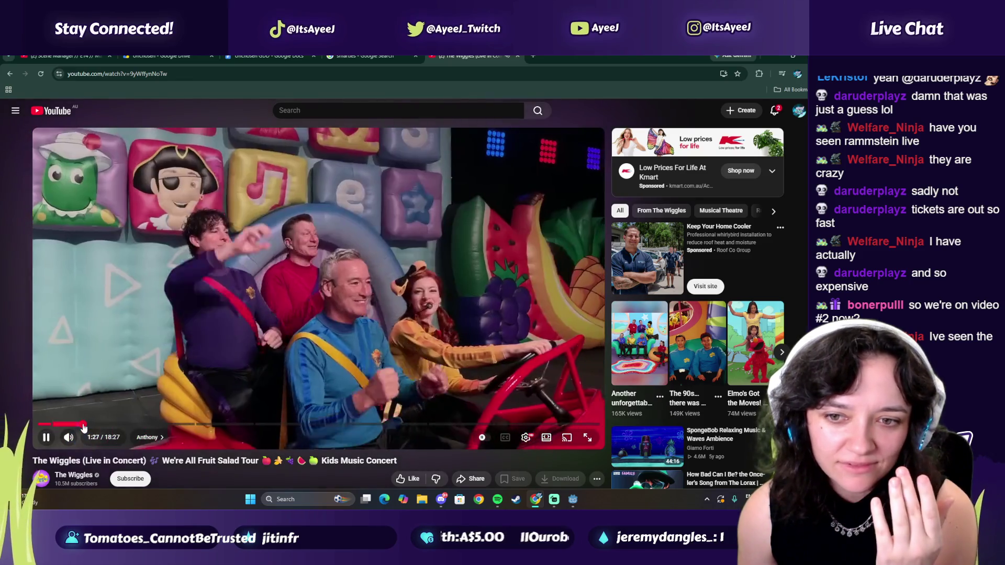
{"action": "left_click_drag", "start_coordinate": [83, 425], "coordinate": [167, 423]}
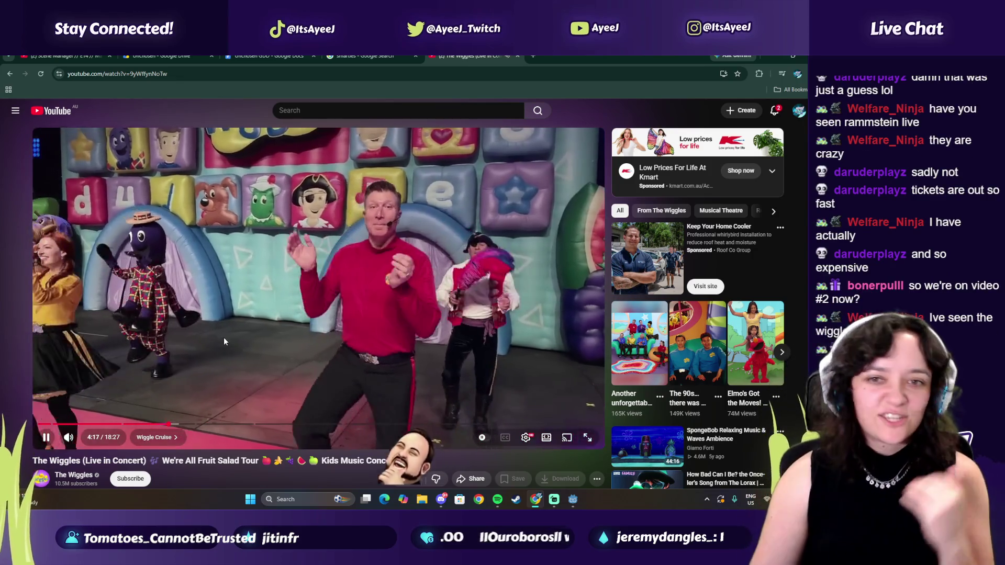
{"action": "left_click", "coordinate": [234, 323]}
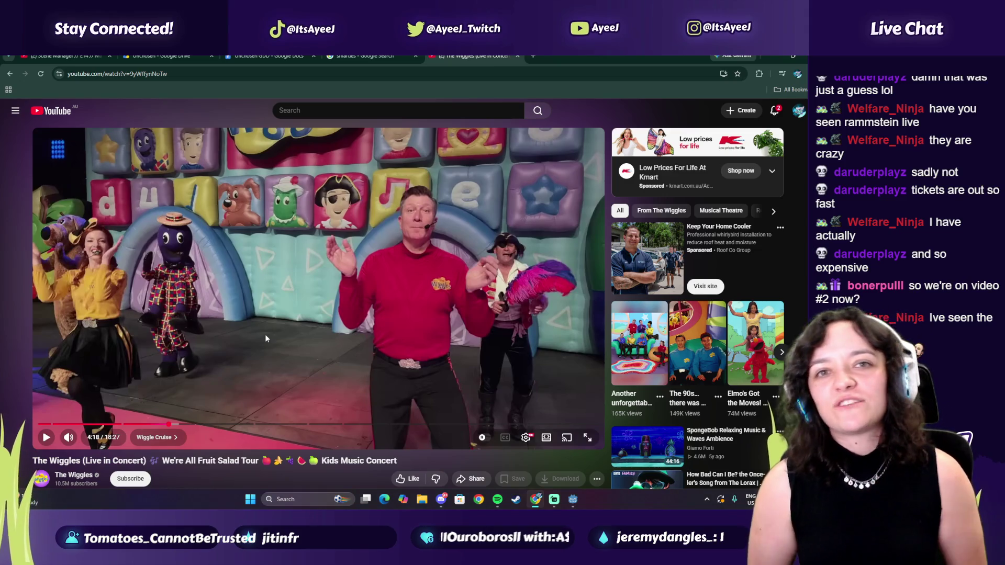
{"action": "left_click", "coordinate": [191, 423]}
{"action": "left_click", "coordinate": [269, 374]}
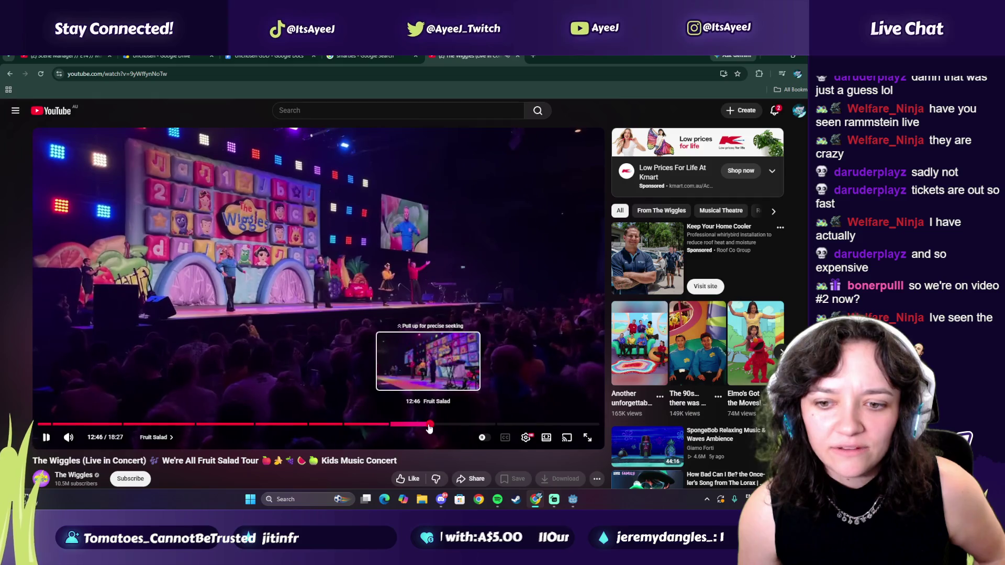
{"action": "left_click", "coordinate": [428, 425]}
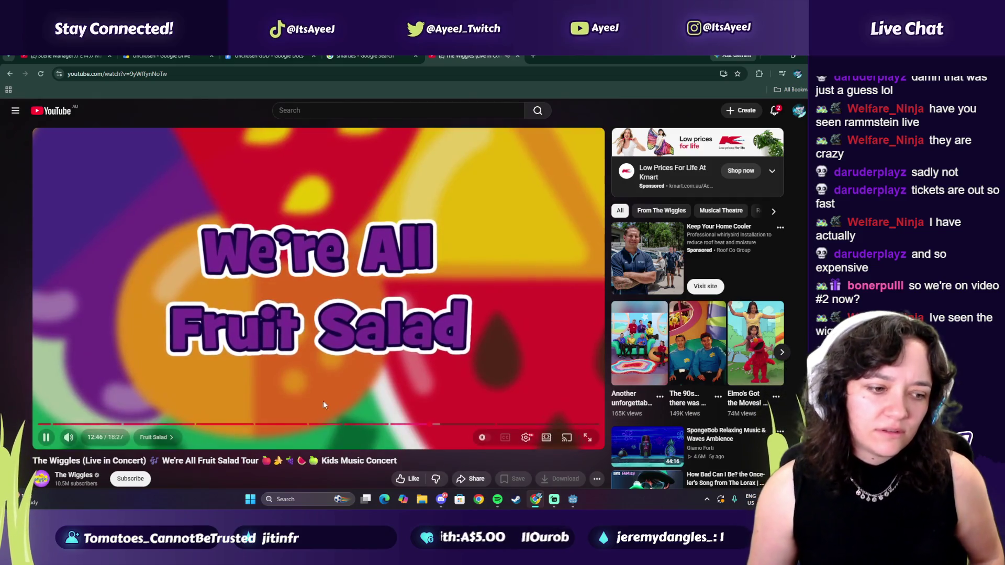
{"action": "left_click", "coordinate": [434, 425]}
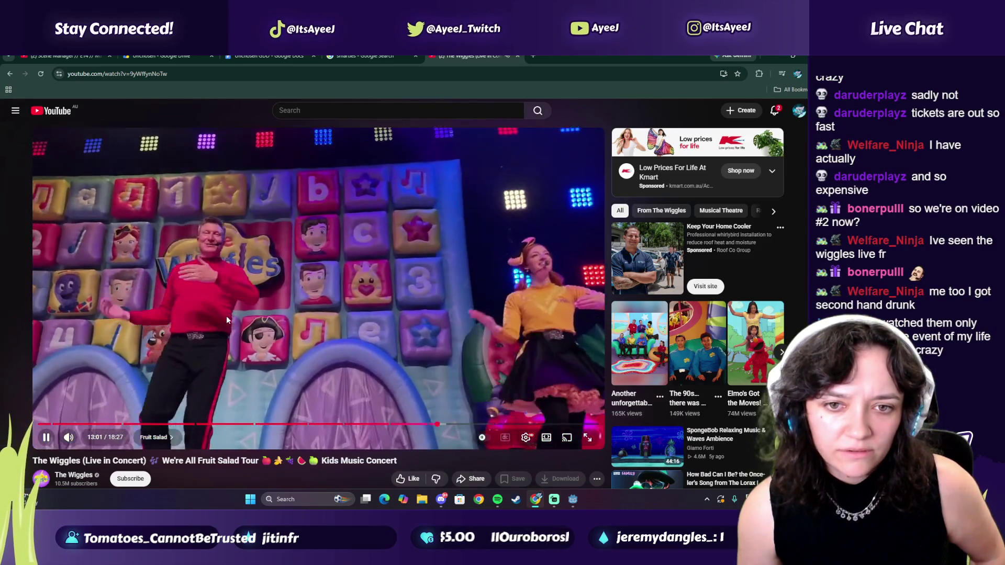
{"action": "left_click", "coordinate": [282, 167]}
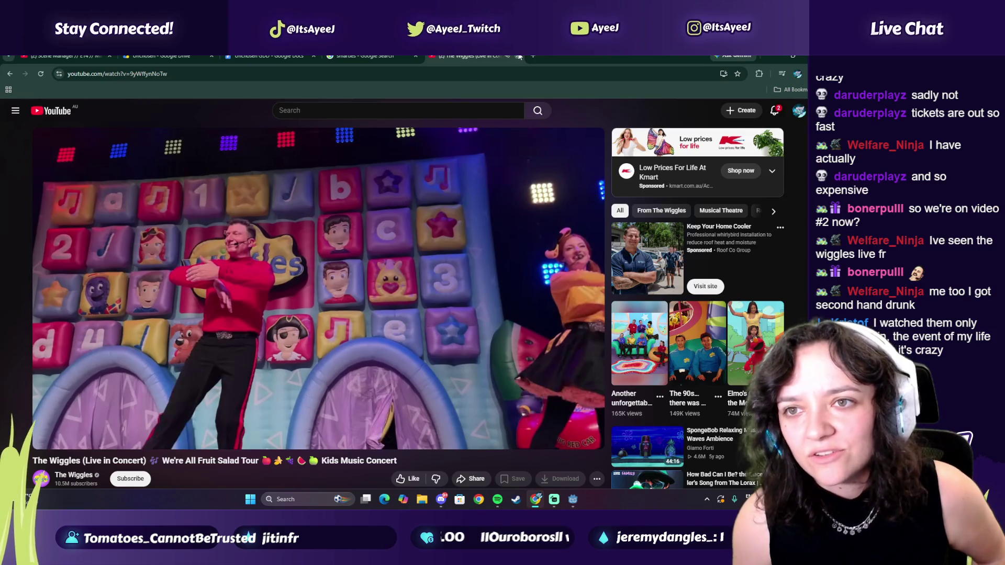
{"action": "left_click", "coordinate": [518, 56]}
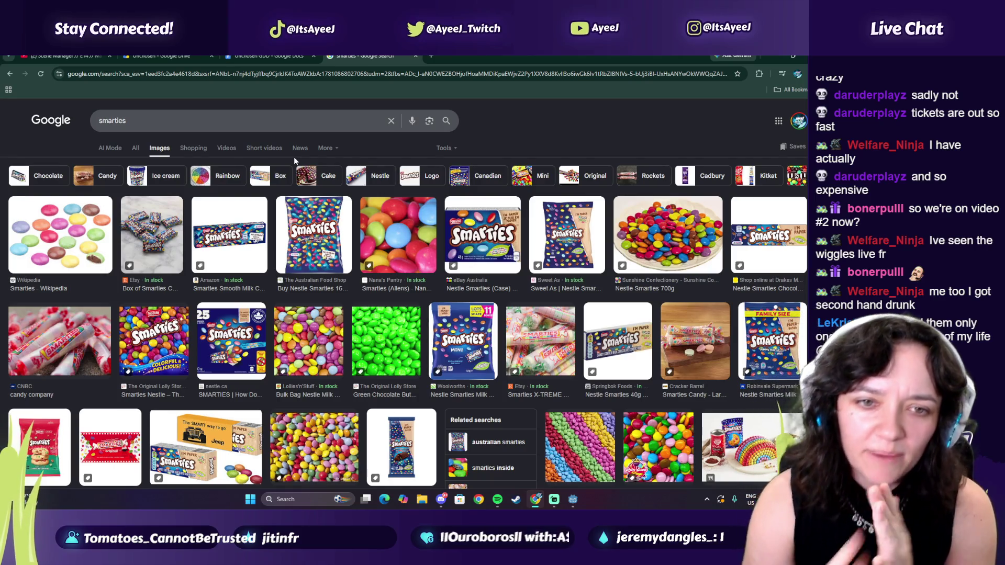
- Change the image search from 'smarties' to 'm&ms', then close that tab
{"action": "double_click", "coordinate": [112, 120]}
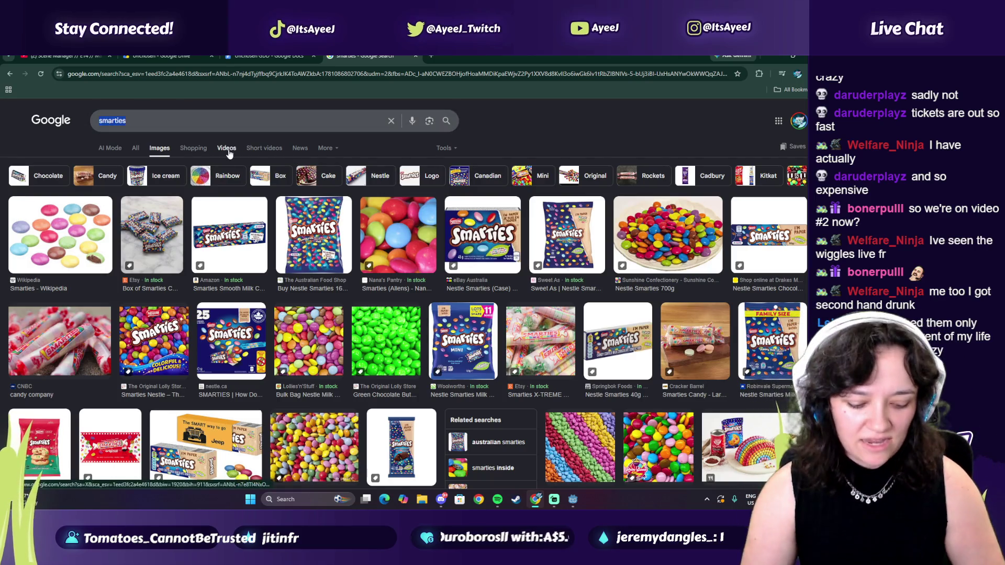
{"action": "type", "text": "m&"}
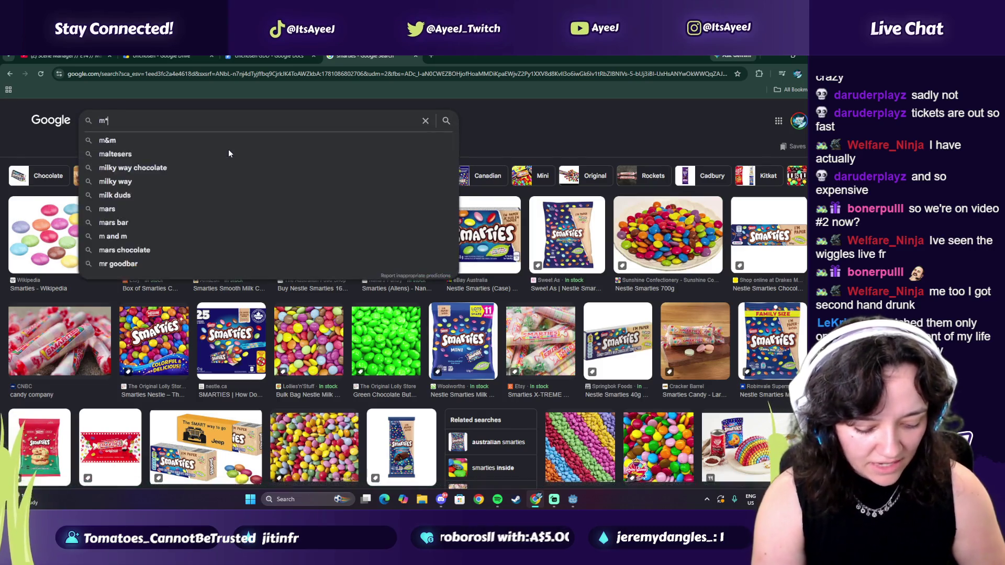
{"action": "type", "text": "ms"}
{"action": "key", "text": "Return"}
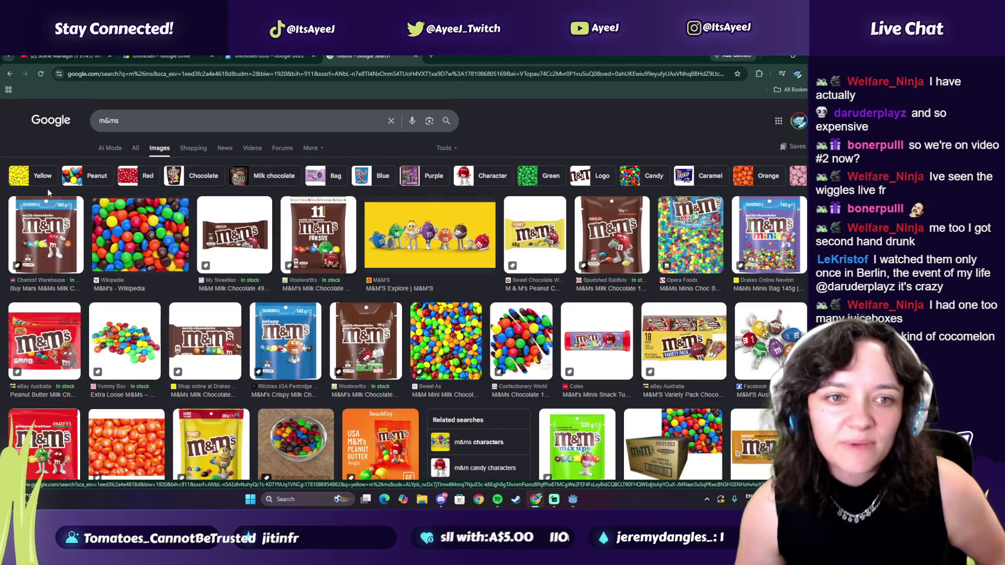
{"action": "left_click", "coordinate": [415, 56]}
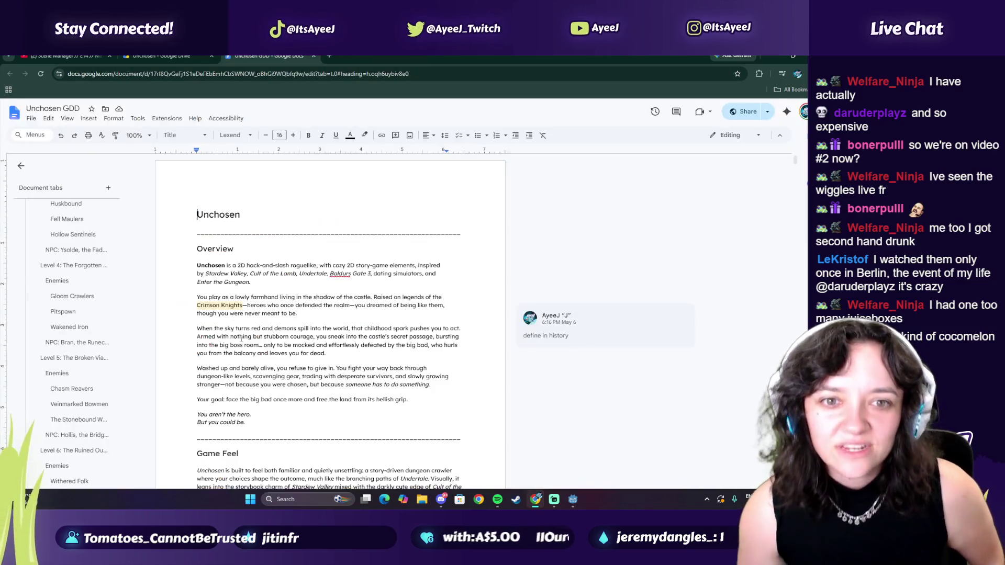
- Open a new browser tab, then close it again unused
{"action": "mouse_move", "coordinate": [63, 56]}
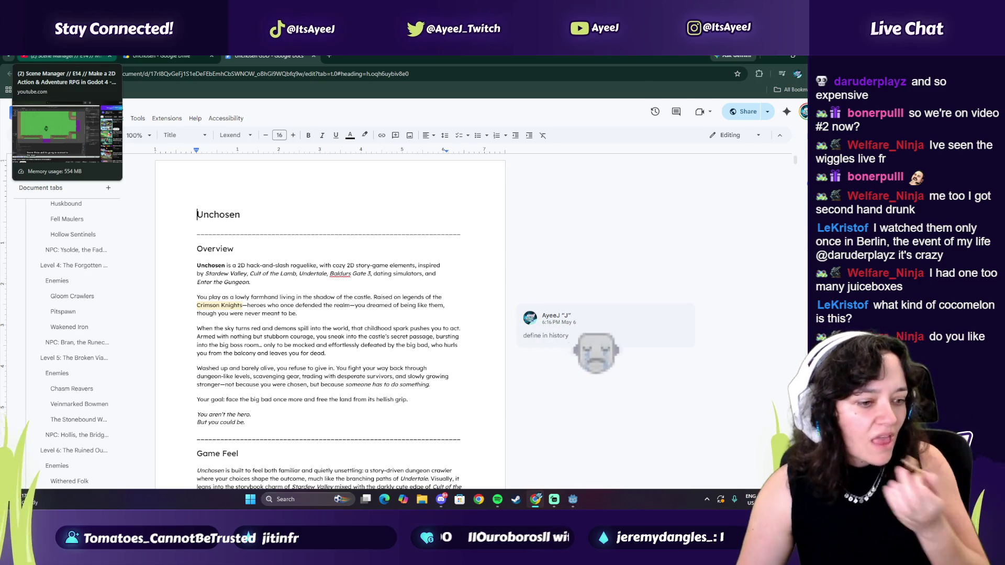
{"action": "left_click", "coordinate": [329, 55]}
{"action": "type", "text": "googo"}
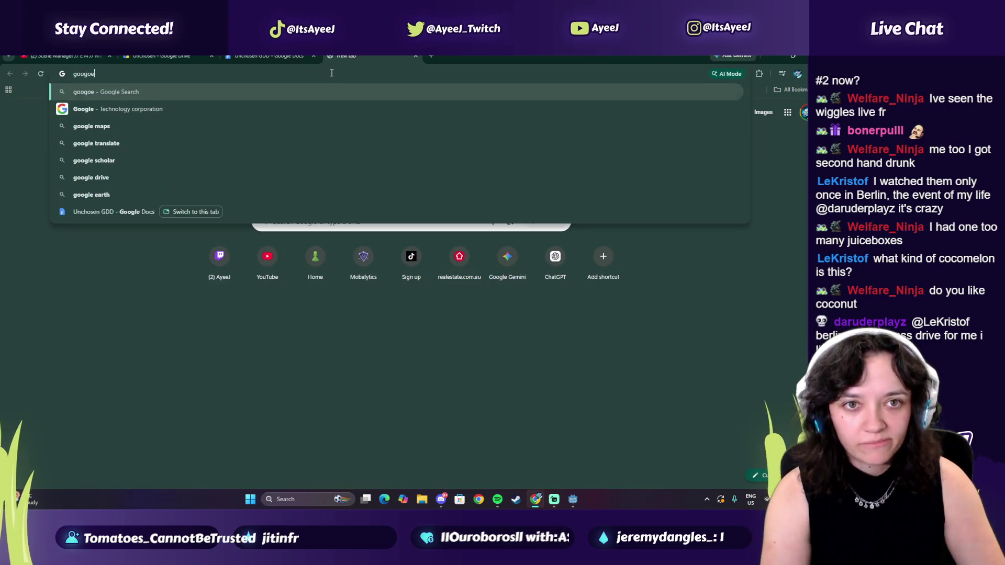
{"action": "left_click", "coordinate": [415, 56]}
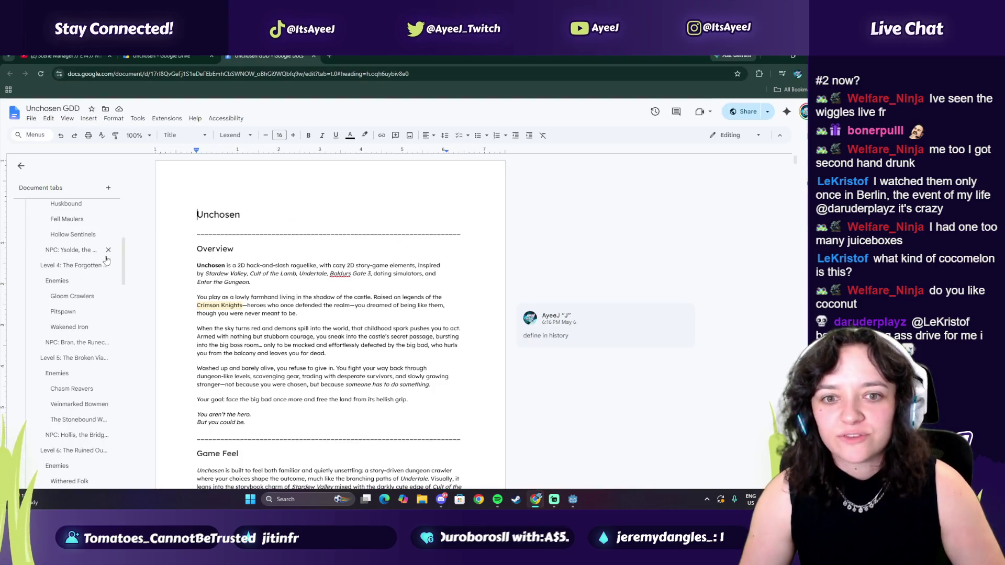
- Return to the Scene Manager tutorial video and toggle its playback
{"action": "left_click", "coordinate": [57, 56]}
{"action": "left_click", "coordinate": [292, 297]}
{"action": "left_click", "coordinate": [326, 328]}
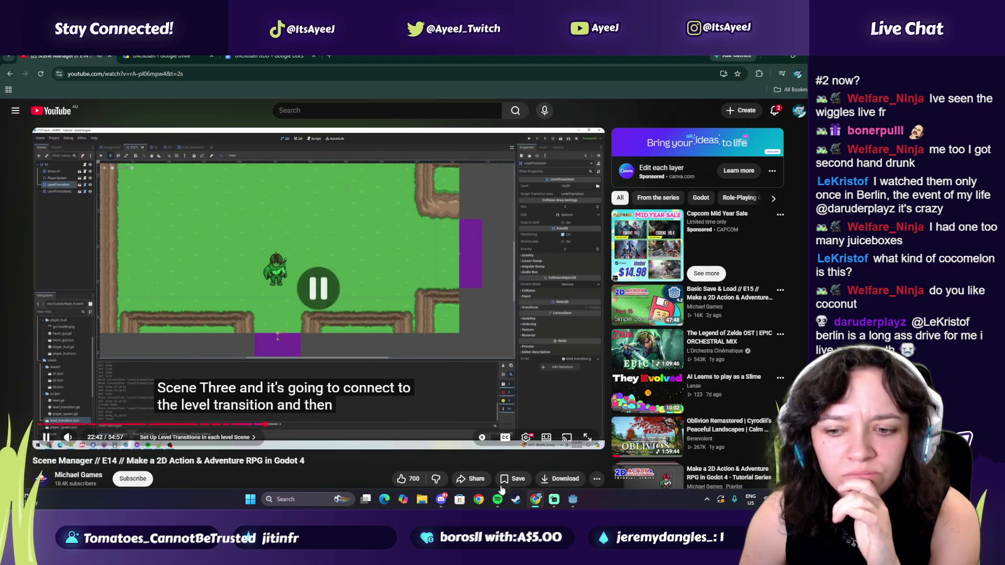
- Play Rammstein's 'Du hast' from the artist's Popular tracks in Spotify
{"action": "left_click", "coordinate": [498, 499]}
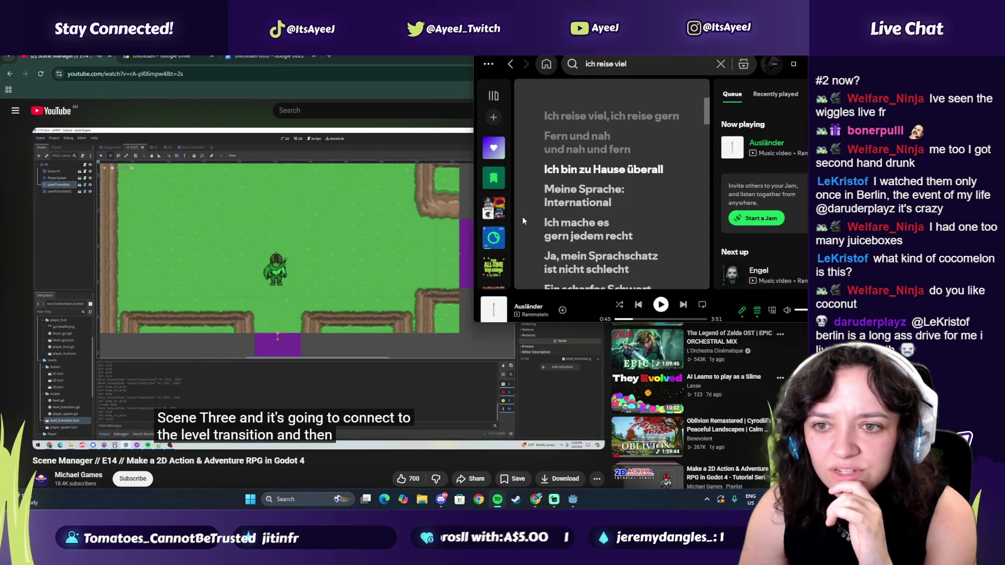
{"action": "left_click", "coordinate": [543, 315]}
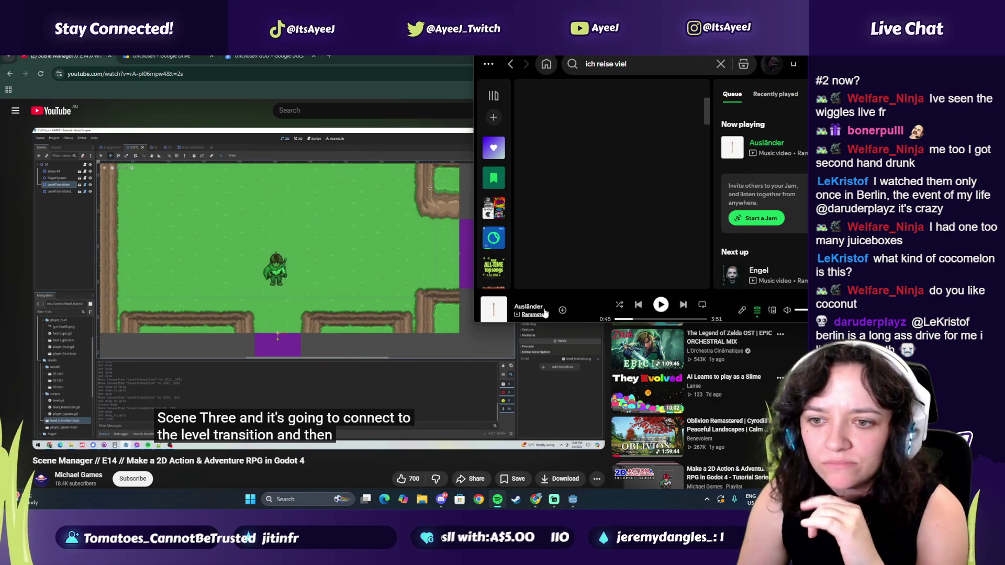
{"action": "scroll", "coordinate": [541, 237], "scroll_direction": "down", "scroll_amount": 3}
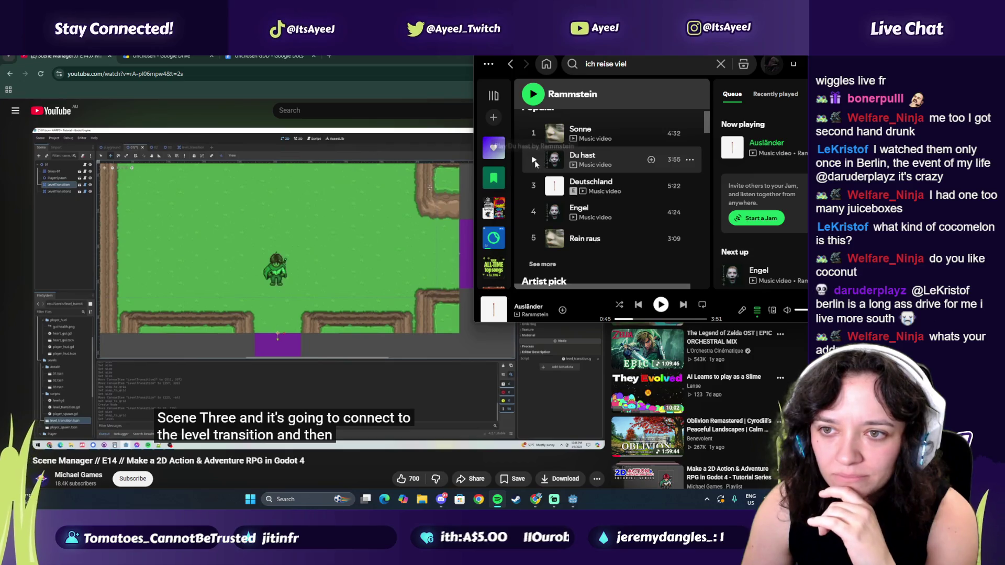
{"action": "left_click", "coordinate": [534, 160]}
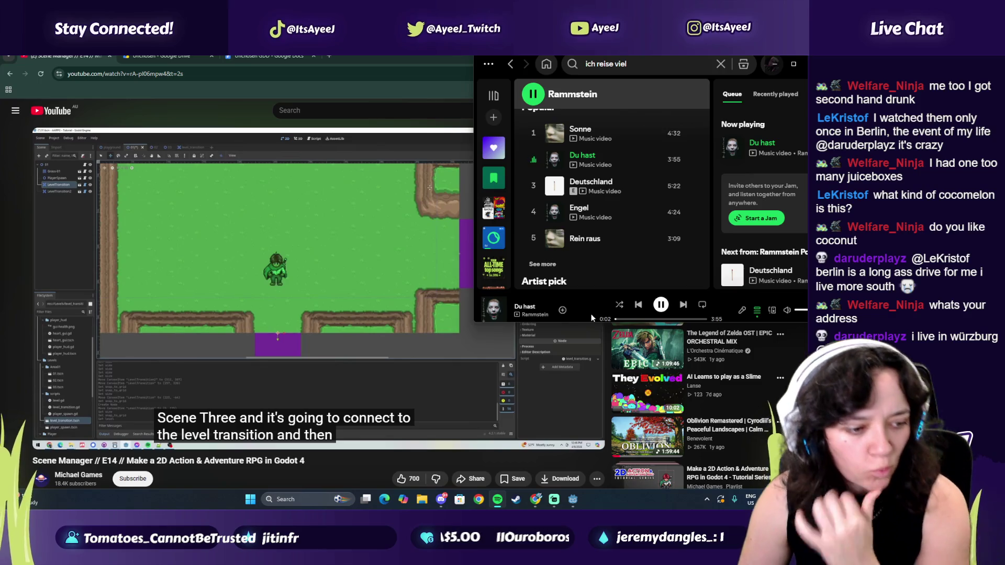
{"action": "left_click", "coordinate": [329, 56]}
- Search Google for 'wurzburg' and open Würzburg on the map
{"action": "type", "text": "wurzbuyrg"}
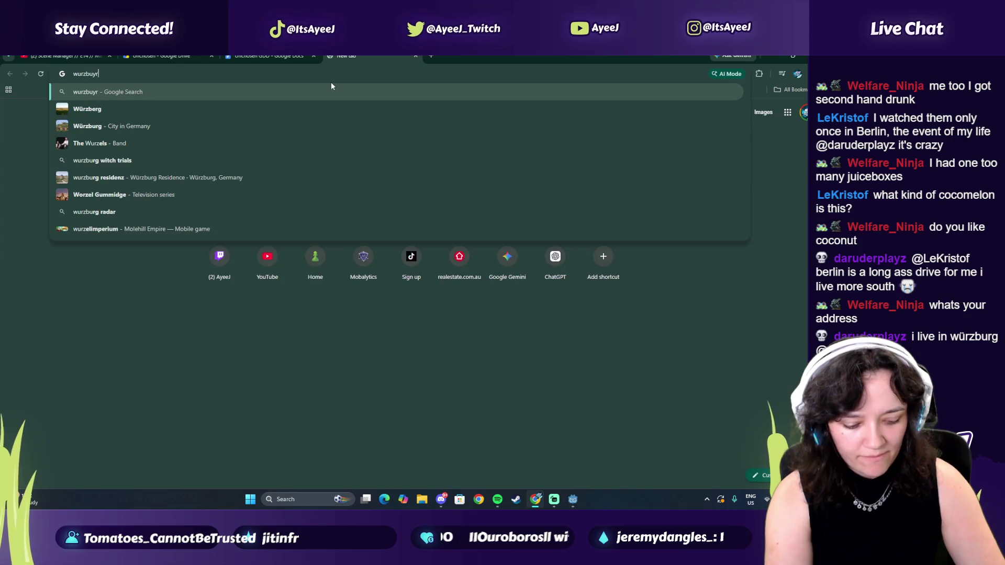
{"action": "key", "text": "BackSpace"}
{"action": "key", "text": "BackSpace"}
{"action": "key", "text": "BackSpace"}
{"action": "type", "text": "rg"}
{"action": "key", "text": "Return"}
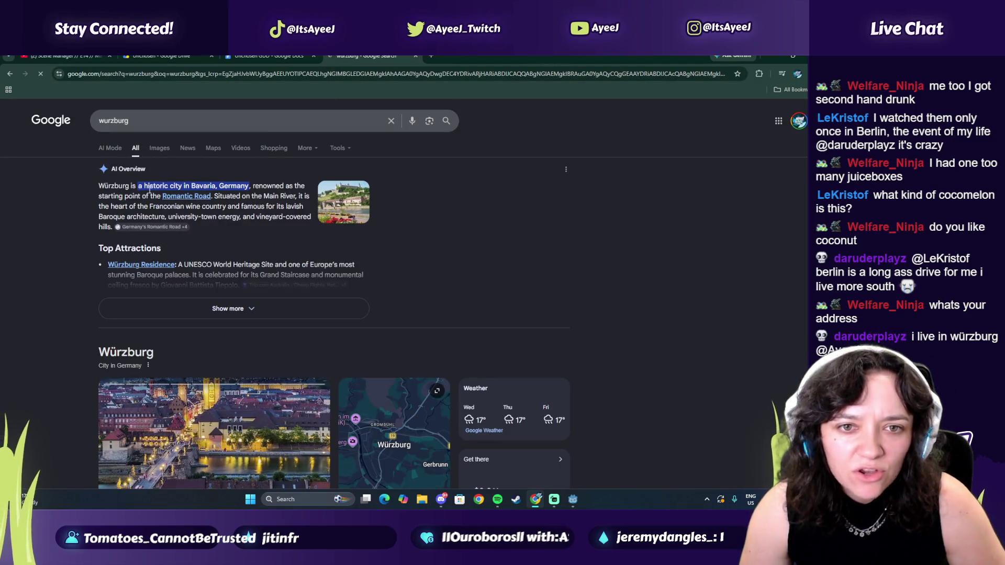
{"action": "left_click", "coordinate": [200, 152]}
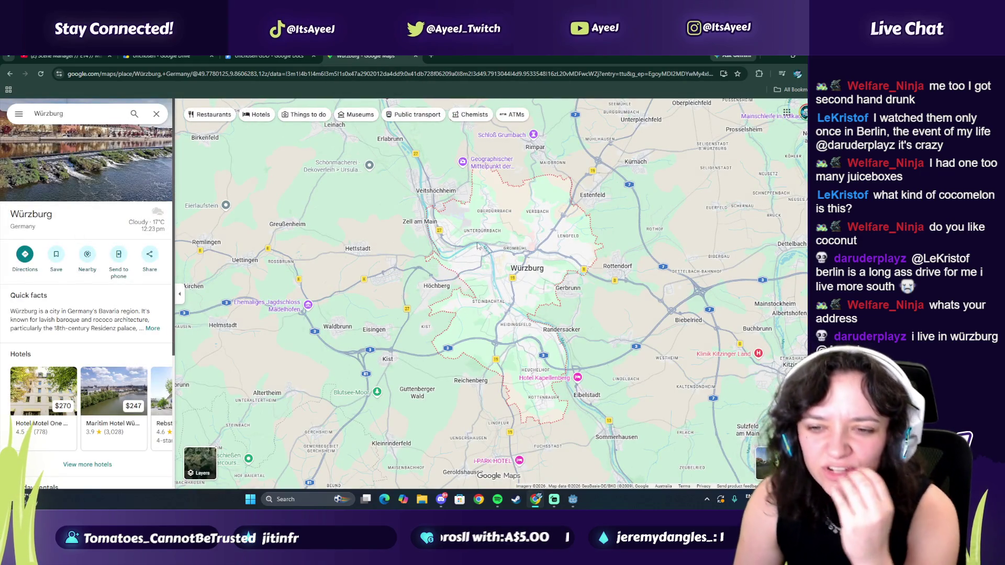
{"action": "scroll", "coordinate": [488, 295], "scroll_direction": "down", "scroll_amount": 4}
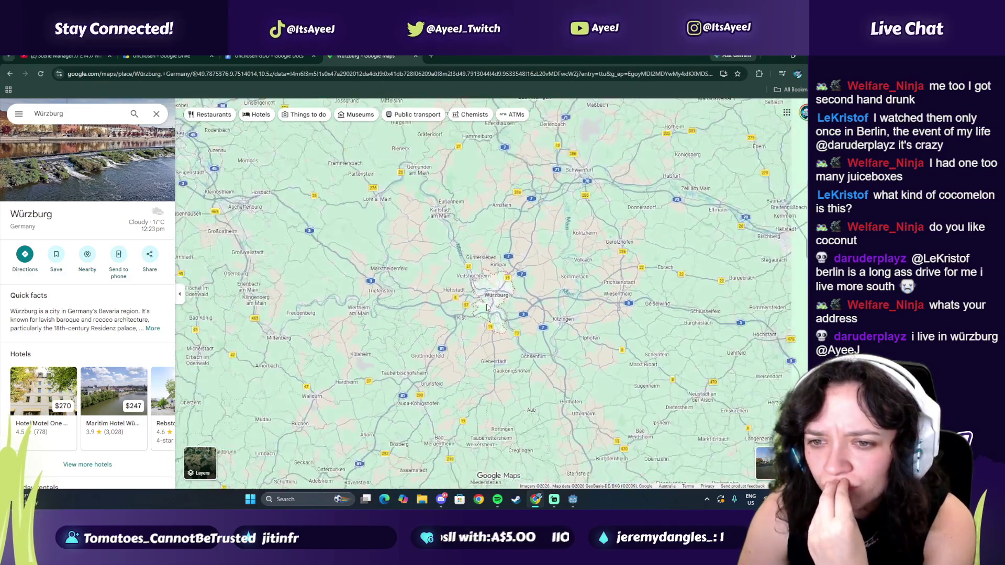
{"action": "scroll", "coordinate": [487, 307], "scroll_direction": "down", "scroll_amount": 3}
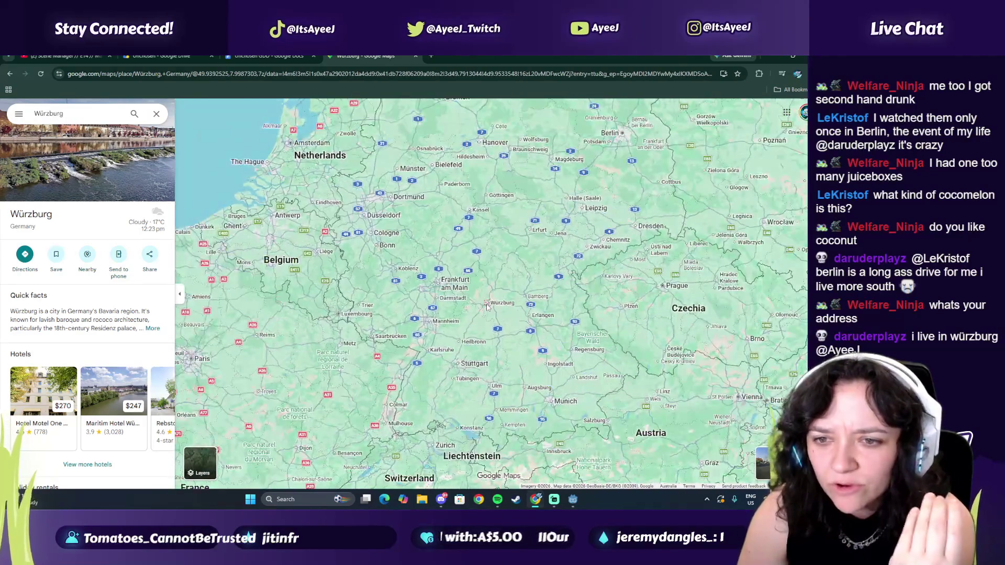
{"action": "scroll", "coordinate": [487, 307], "scroll_direction": "up", "scroll_amount": 3}
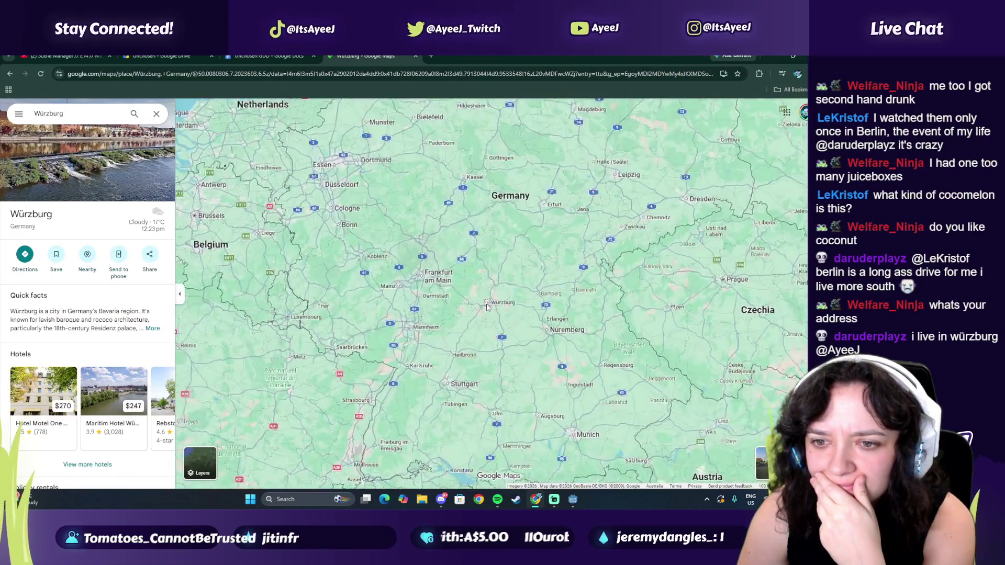
{"action": "scroll", "coordinate": [486, 308], "scroll_direction": "up", "scroll_amount": 3}
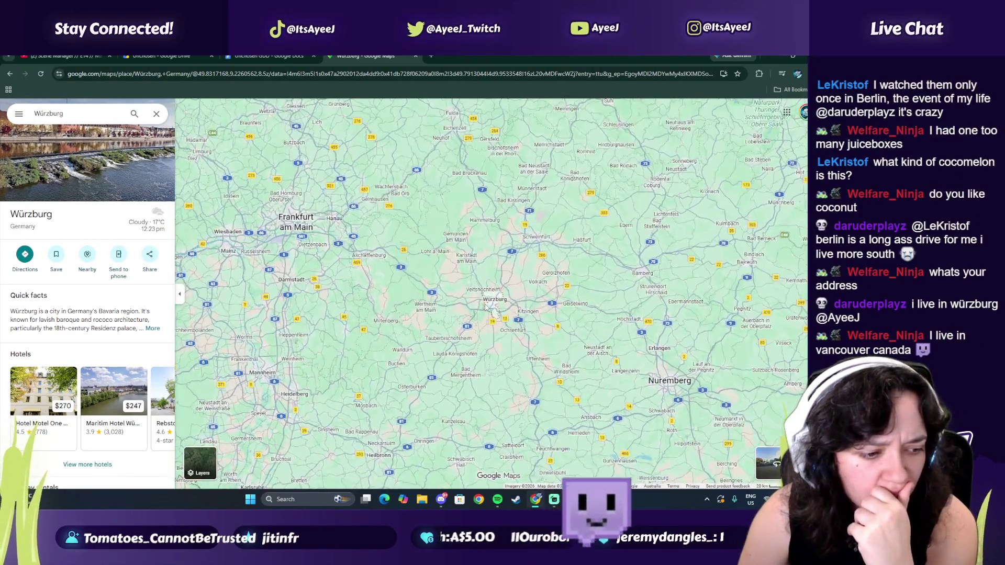
{"action": "scroll", "coordinate": [486, 308], "scroll_direction": "up", "scroll_amount": 3}
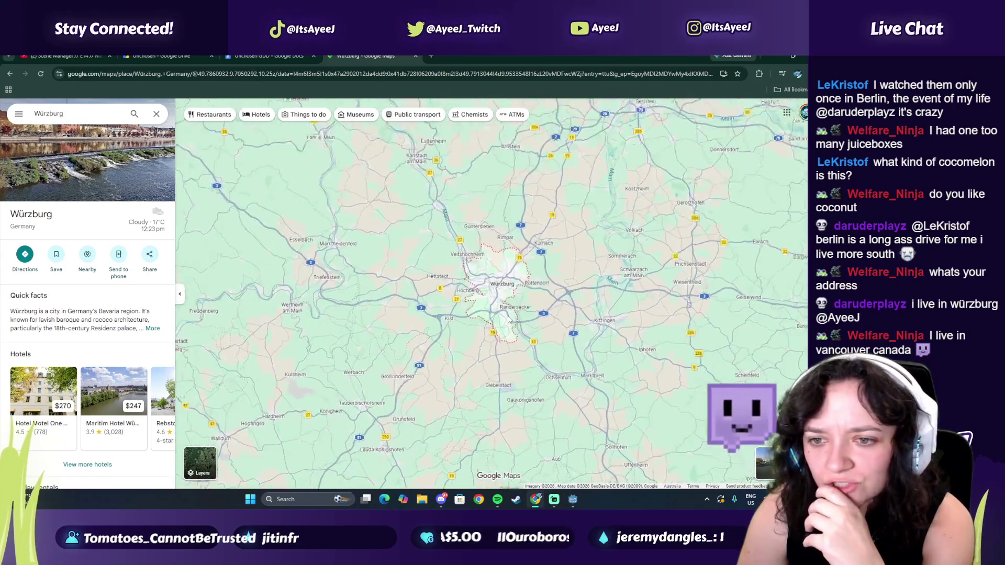
{"action": "scroll", "coordinate": [508, 319], "scroll_direction": "up", "scroll_amount": 5}
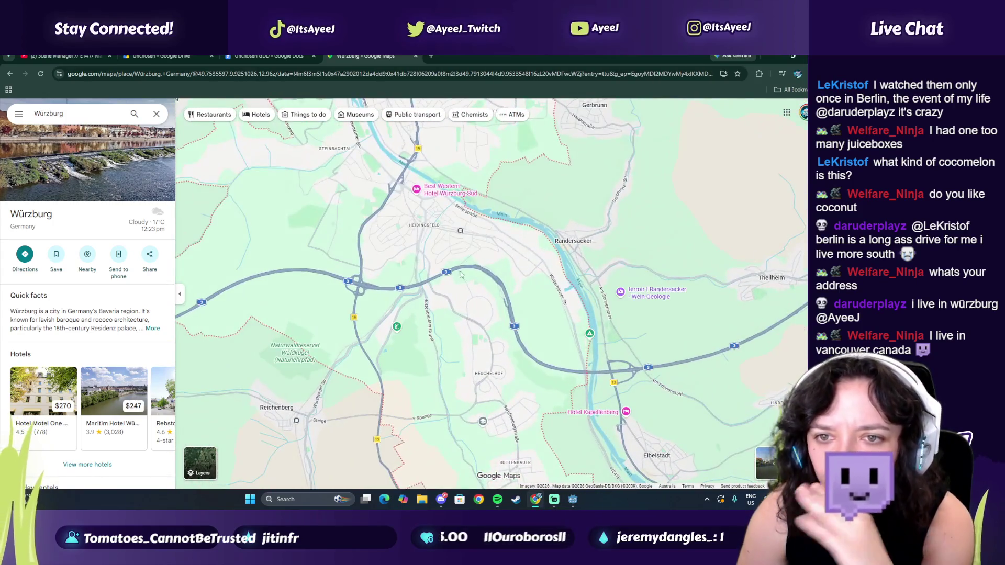
{"action": "mouse_move", "coordinate": [476, 318]}
{"action": "left_mouse_down"}
{"action": "mouse_move", "coordinate": [461, 221]}
{"action": "mouse_move", "coordinate": [465, 318]}
{"action": "mouse_move", "coordinate": [480, 367]}
{"action": "left_mouse_up"}
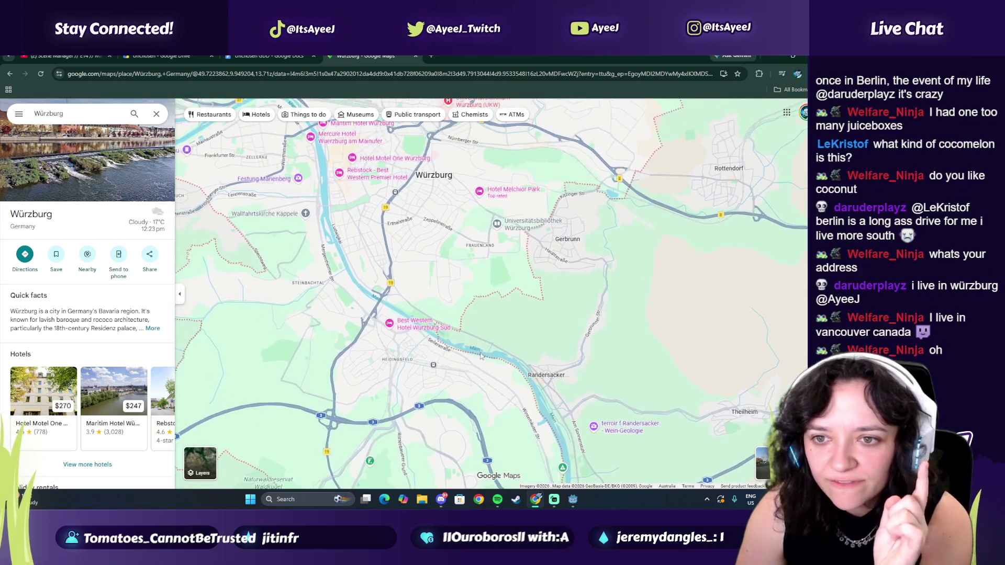
{"action": "scroll", "coordinate": [525, 311], "scroll_direction": "up", "scroll_amount": 2}
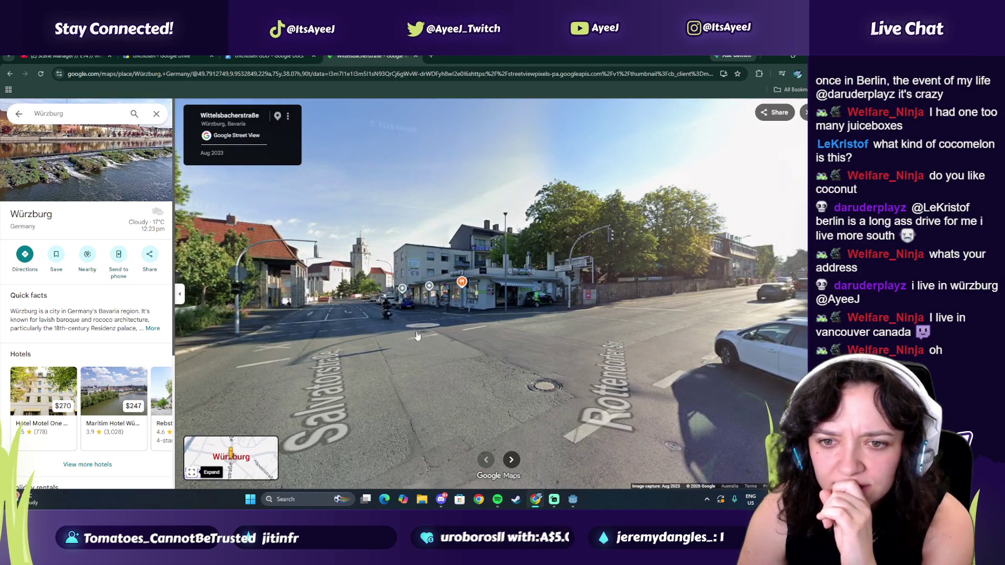
{"action": "left_click_drag", "start_coordinate": [418, 336], "coordinate": [601, 317]}
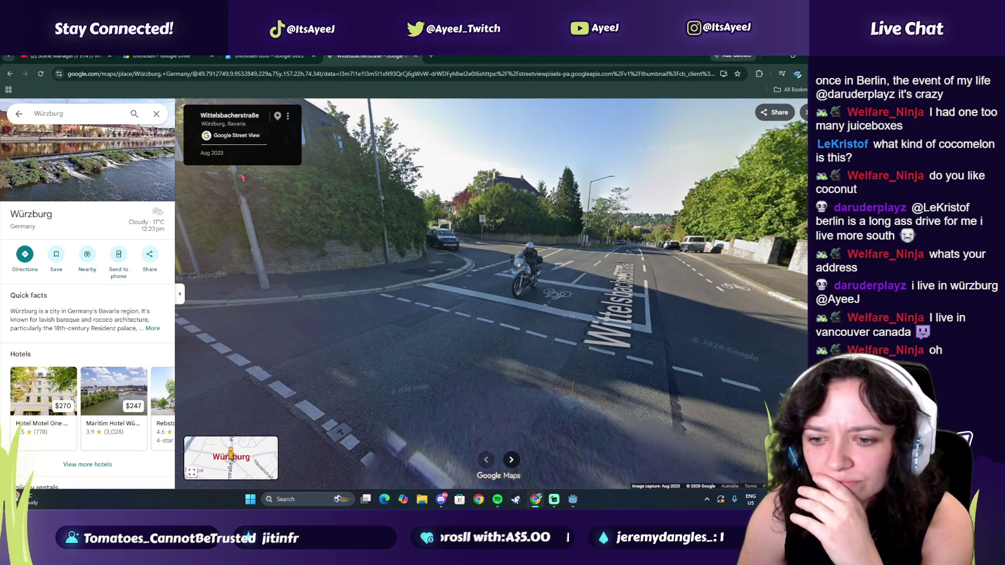
{"action": "left_click", "coordinate": [805, 112]}
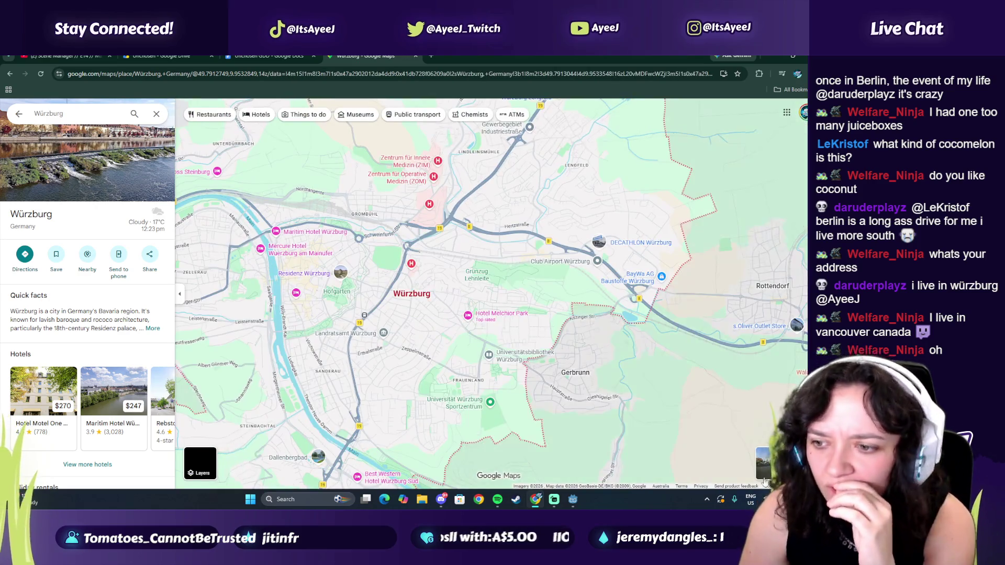
- Switch to satellite imagery and zoom into Würzburg's residential neighbourhoods
{"action": "left_click", "coordinate": [199, 463]}
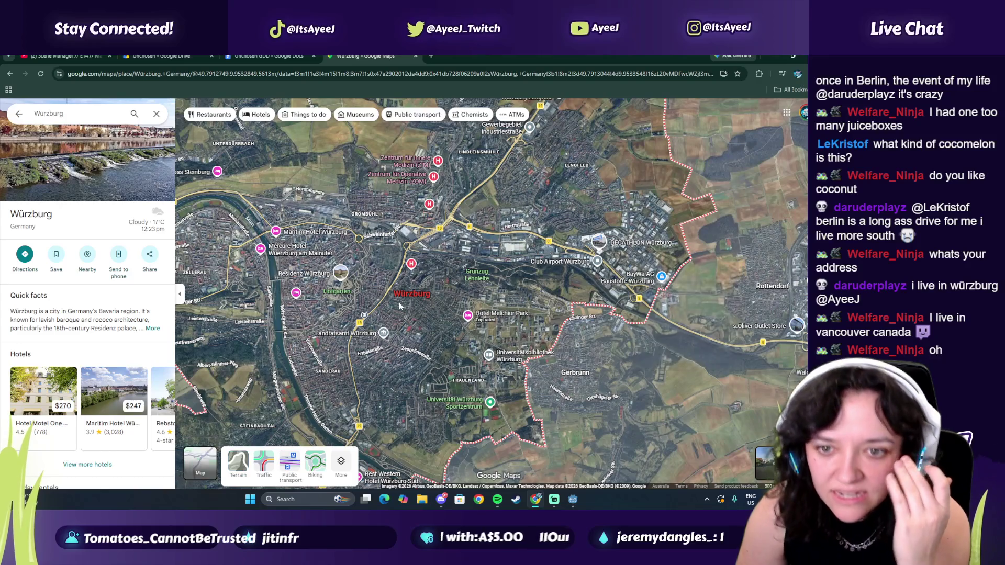
{"action": "scroll", "coordinate": [399, 306], "scroll_direction": "up", "scroll_amount": 3}
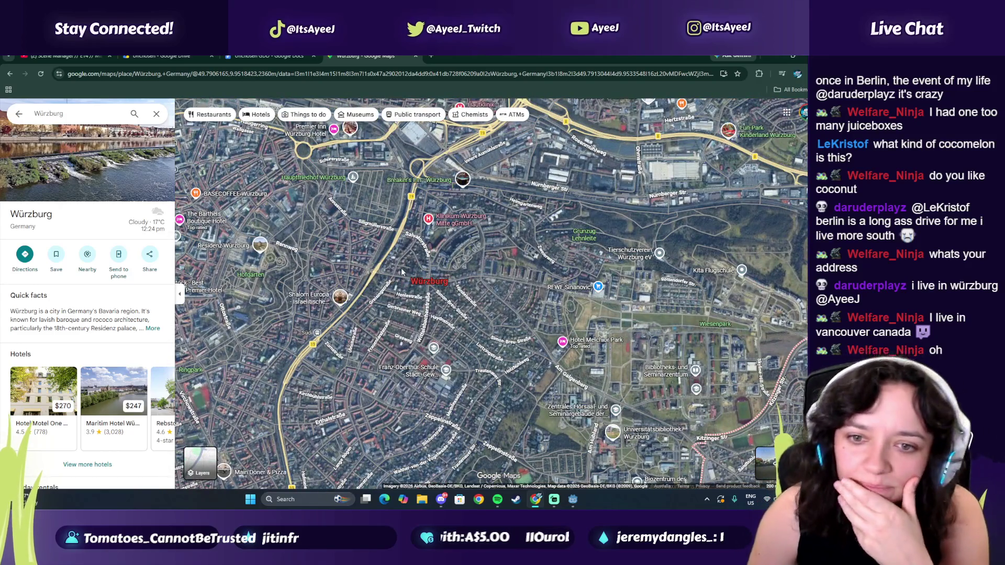
{"action": "scroll", "coordinate": [384, 281], "scroll_direction": "up", "scroll_amount": 2}
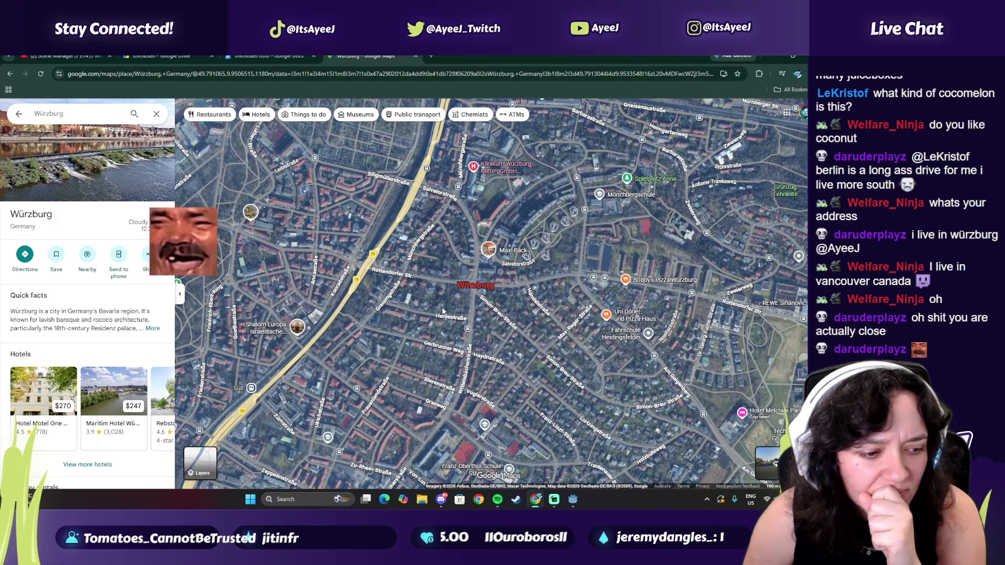
{"action": "left_click_drag", "start_coordinate": [492, 361], "coordinate": [451, 322]}
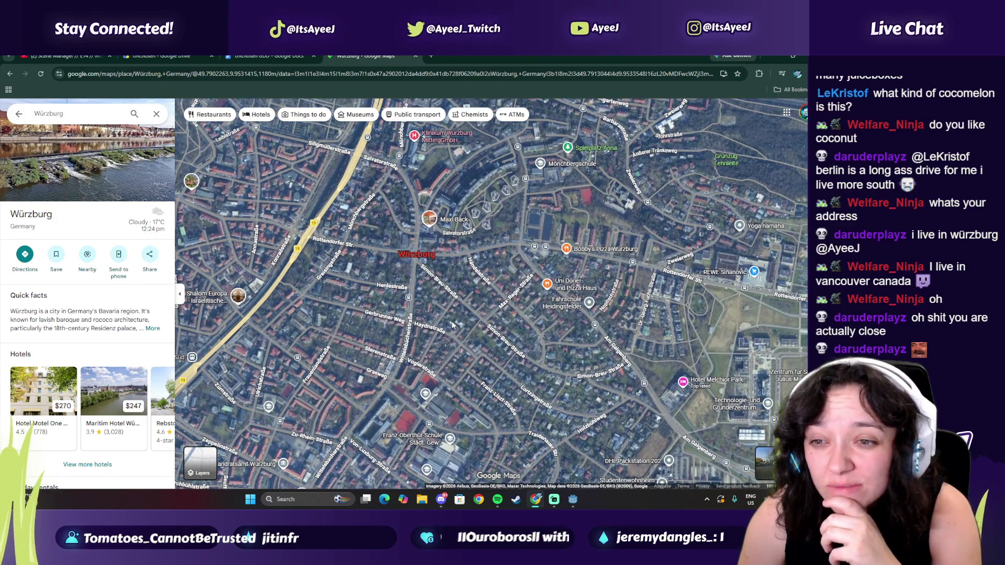
{"action": "left_click_drag", "start_coordinate": [513, 335], "coordinate": [435, 326]}
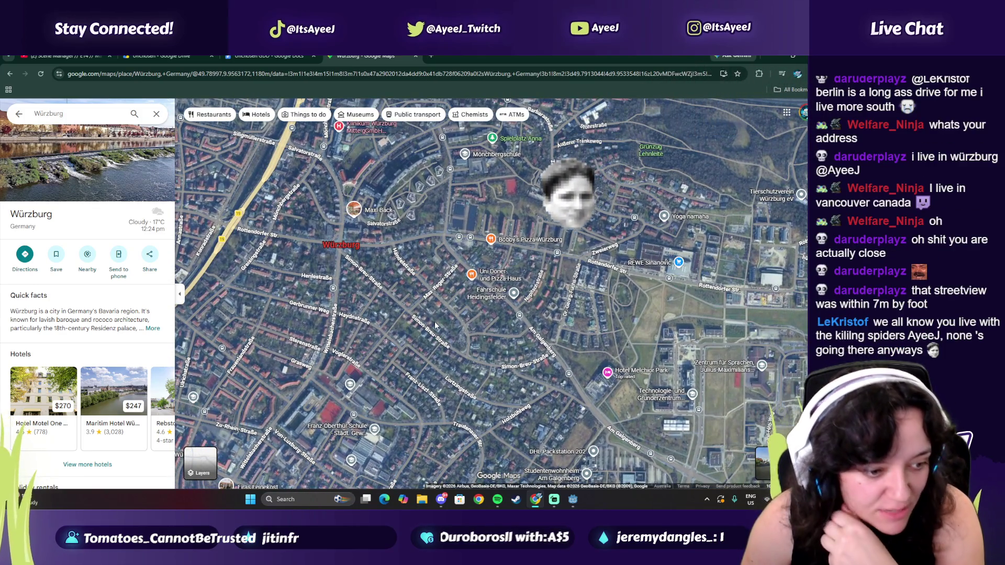
{"action": "scroll", "coordinate": [344, 253], "scroll_direction": "up", "scroll_amount": 2}
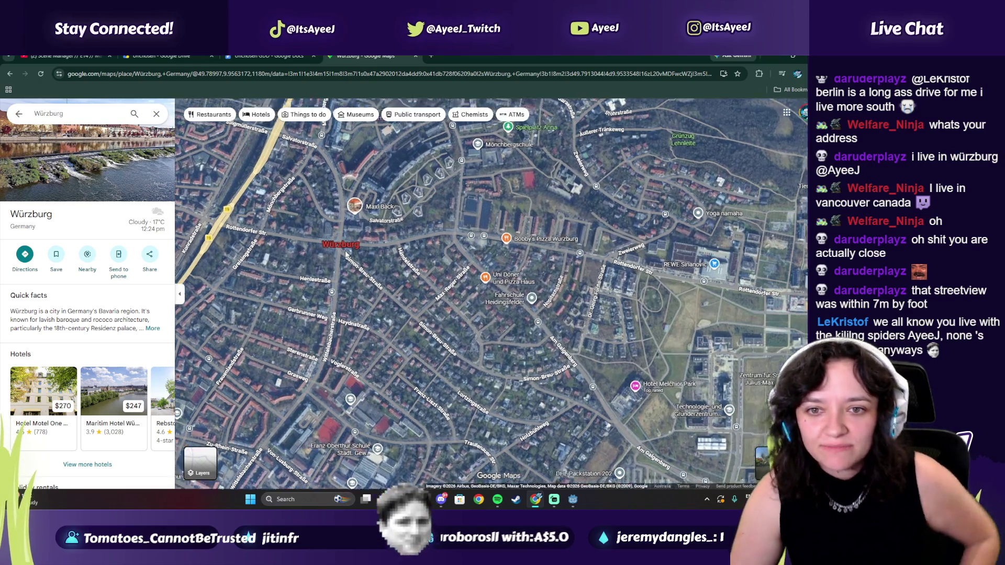
{"action": "scroll", "coordinate": [360, 280], "scroll_direction": "up", "scroll_amount": 2}
{"action": "mouse_move", "coordinate": [375, 329]}
{"action": "left_mouse_down"}
{"action": "mouse_move", "coordinate": [417, 260]}
{"action": "mouse_move", "coordinate": [442, 255]}
{"action": "left_mouse_up"}
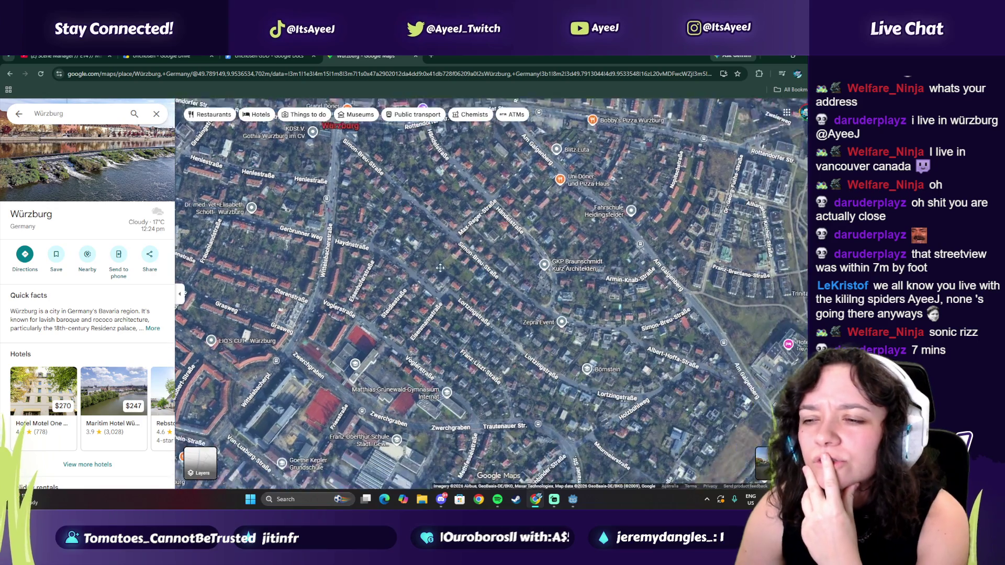
{"action": "mouse_move", "coordinate": [525, 323]}
{"action": "left_mouse_down"}
{"action": "mouse_move", "coordinate": [369, 181]}
{"action": "mouse_move", "coordinate": [448, 287]}
{"action": "left_mouse_up"}
{"action": "scroll", "coordinate": [422, 319], "scroll_direction": "up", "scroll_amount": 2}
{"action": "scroll", "coordinate": [422, 319], "scroll_direction": "up", "scroll_amount": 2}
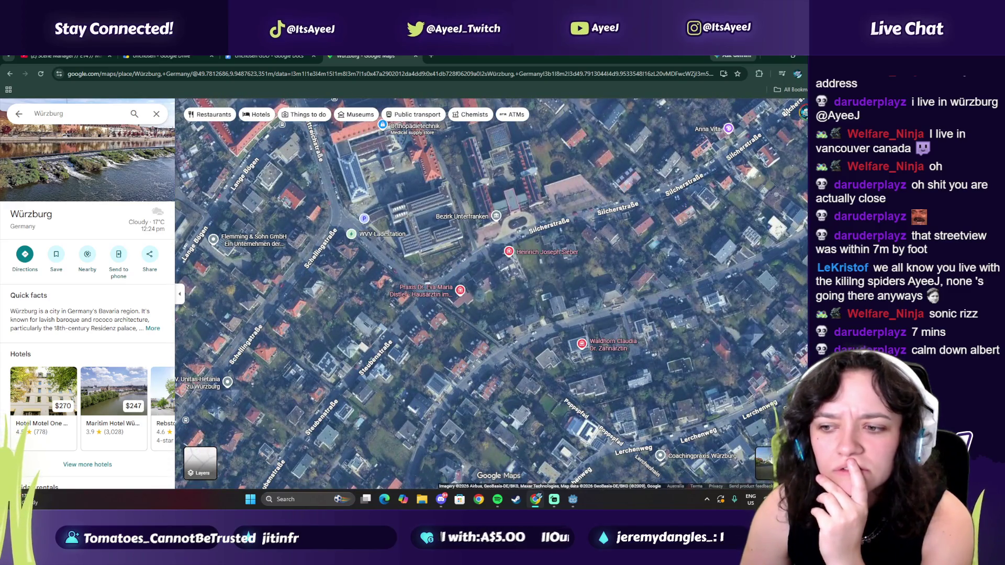
- Enter Street View on a Würzburg street and step forward along it
{"action": "left_click_drag", "start_coordinate": [797, 439], "coordinate": [557, 343]}
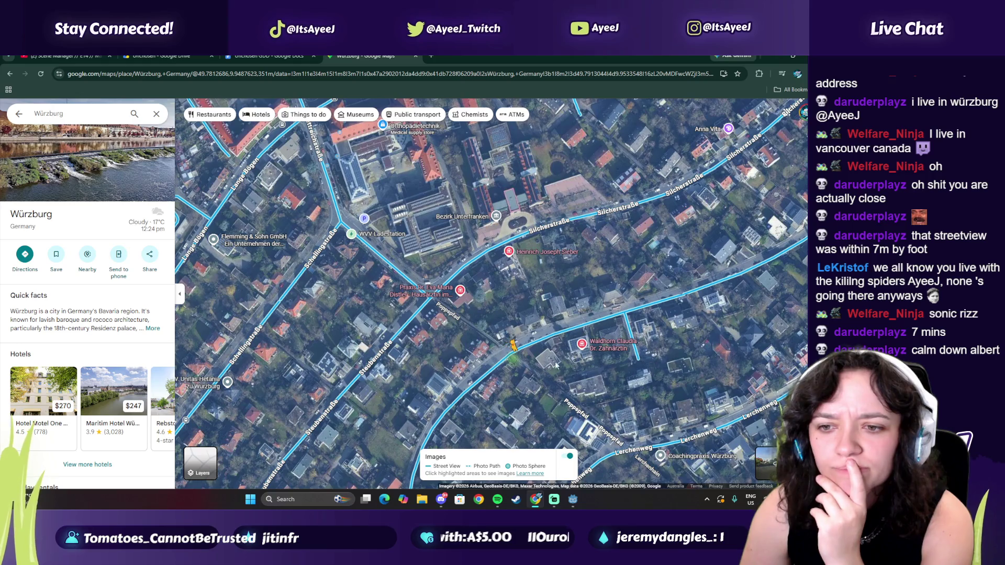
{"action": "left_click_drag", "start_coordinate": [486, 345], "coordinate": [483, 370]}
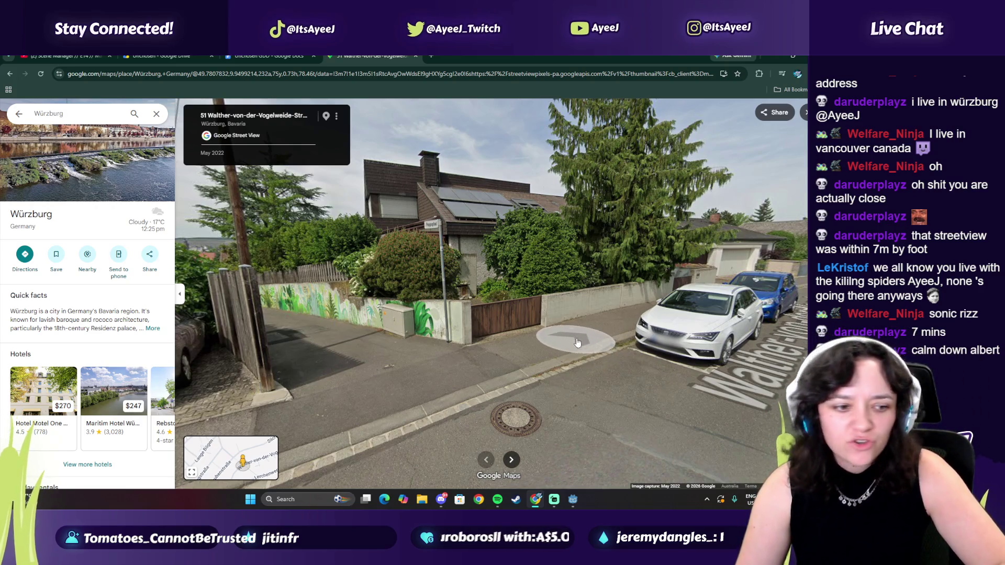
{"action": "left_click", "coordinate": [572, 316]}
- Walk on to Schellingstraße, show the minimap and look across at the houses
{"action": "left_click", "coordinate": [573, 317]}
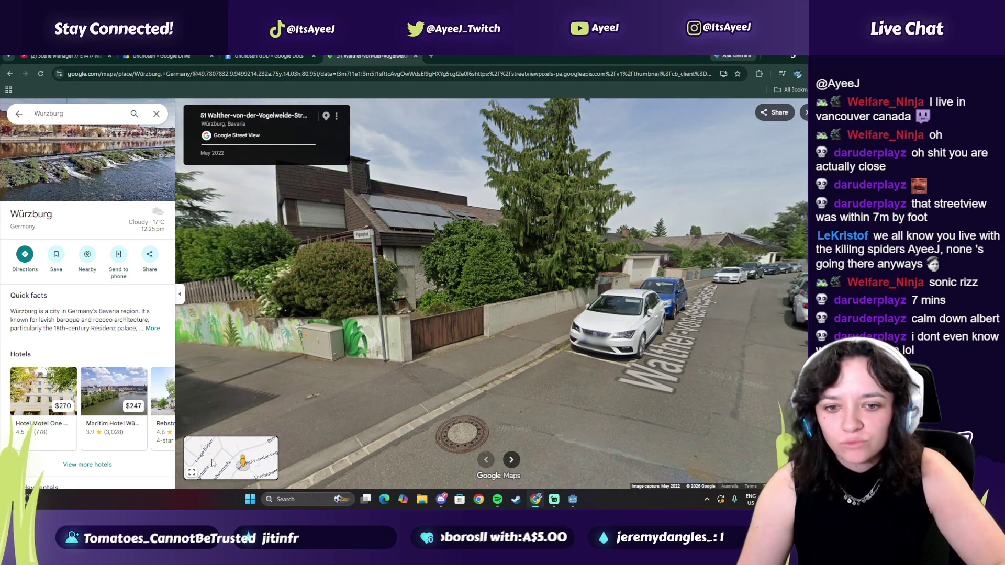
{"action": "left_click", "coordinate": [241, 411]}
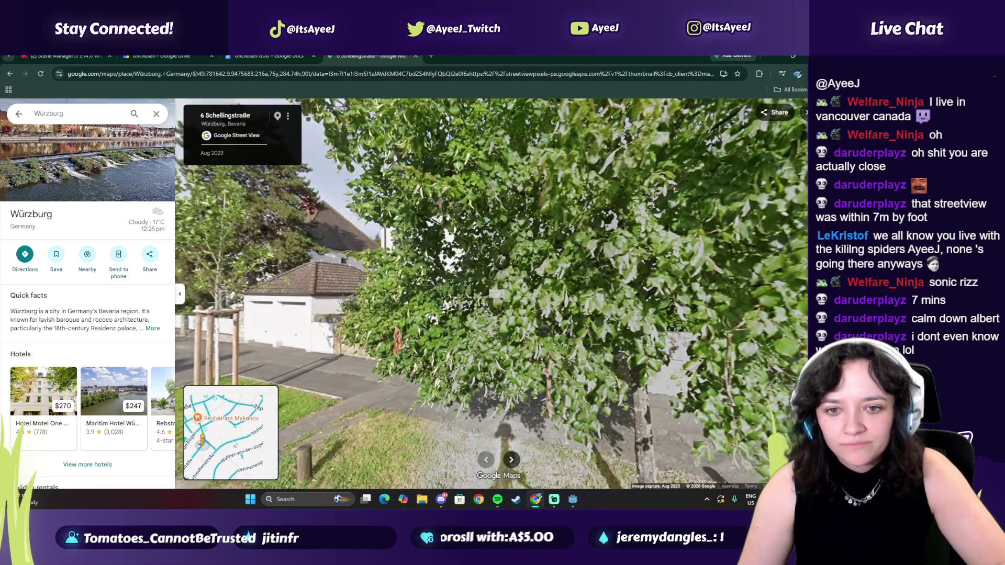
{"action": "left_click", "coordinate": [193, 472]}
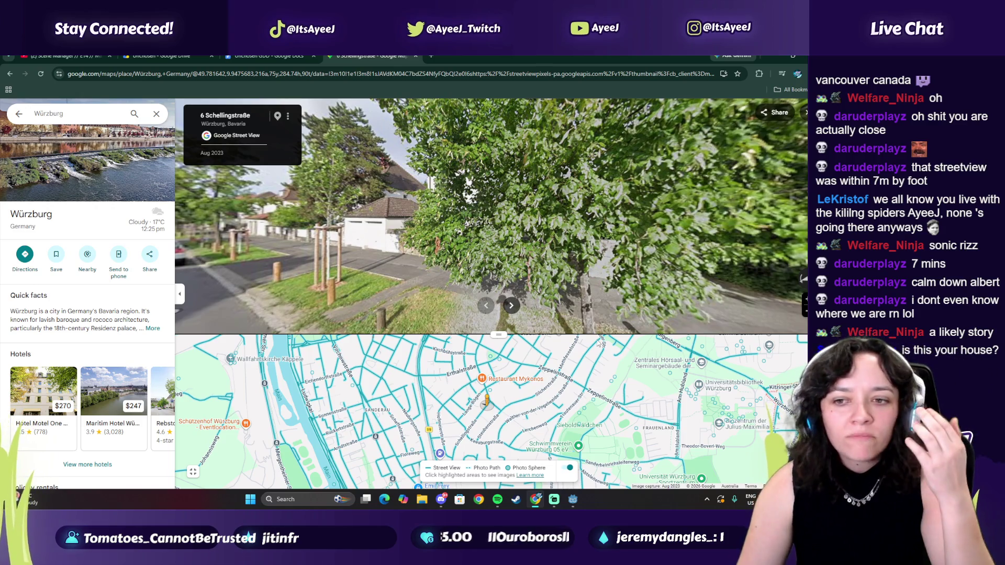
{"action": "mouse_move", "coordinate": [416, 238]}
{"action": "left_mouse_down"}
{"action": "mouse_move", "coordinate": [461, 207]}
{"action": "mouse_move", "coordinate": [446, 214]}
{"action": "left_mouse_up"}
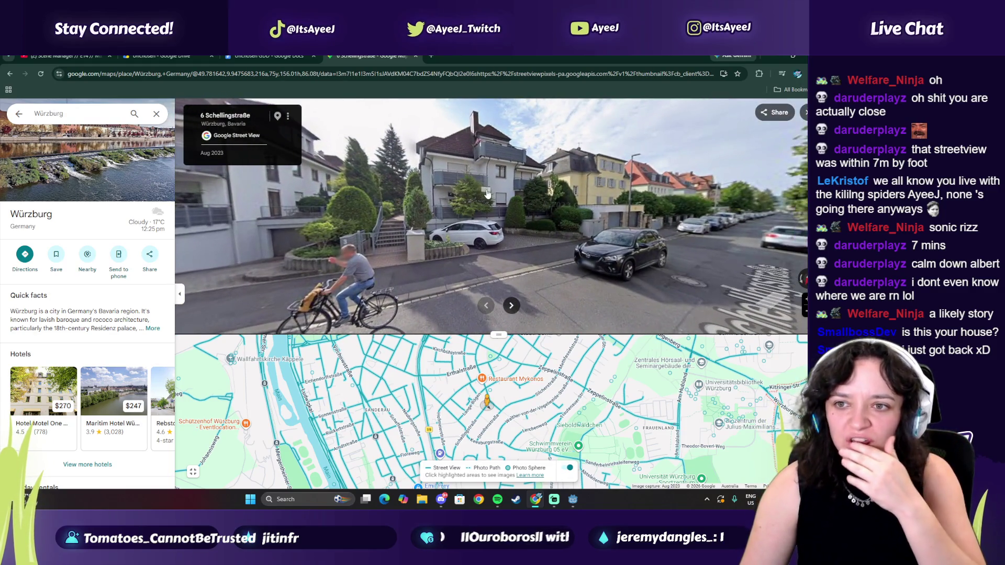
{"action": "key", "text": "Left"}
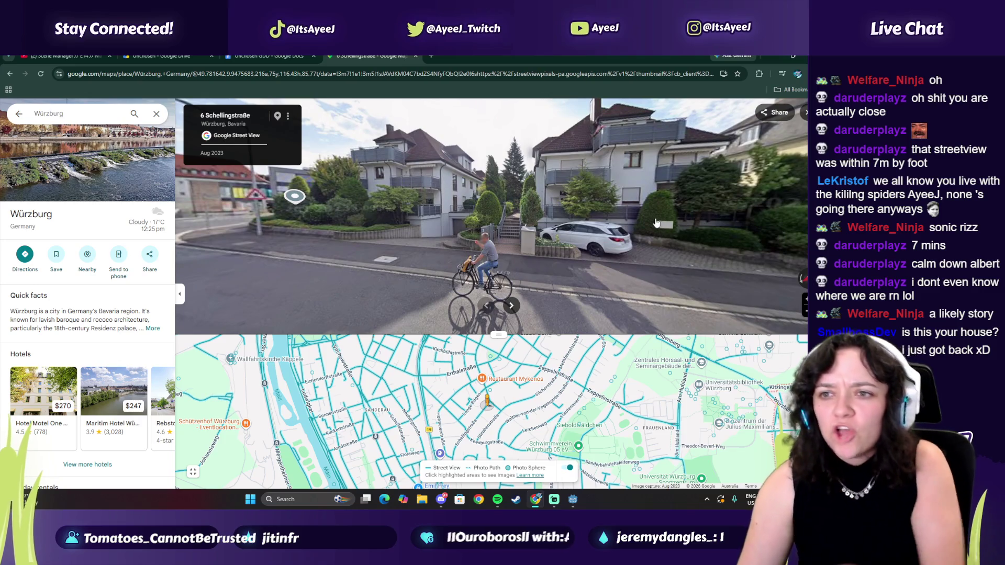
- Advance to 5 Schellingstraße, then exit to the map and reveal Street View coverage
{"action": "left_click", "coordinate": [661, 225]}
{"action": "key", "text": "Right"}
{"action": "key", "text": "Right"}
{"action": "key", "text": "Right"}
{"action": "key", "text": "Right"}
{"action": "key", "text": "Left"}
{"action": "key", "text": "Left"}
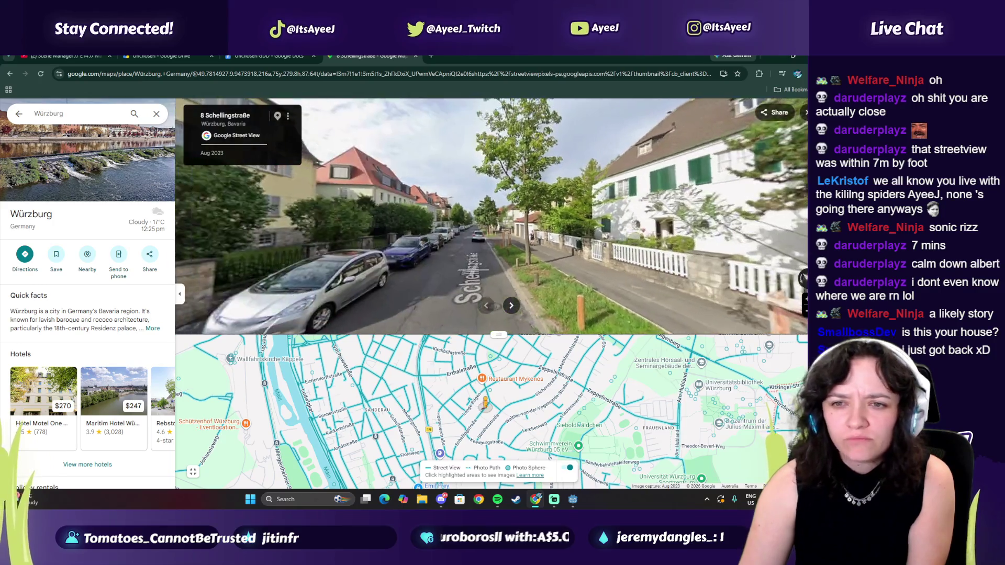
{"action": "left_click", "coordinate": [481, 257]}
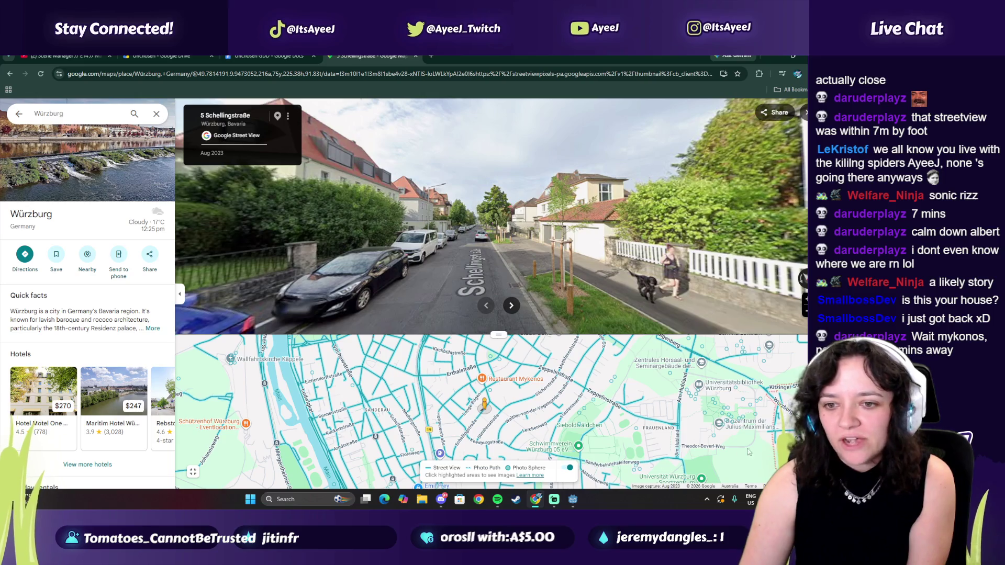
{"action": "scroll", "coordinate": [376, 449], "scroll_direction": "down", "scroll_amount": 3}
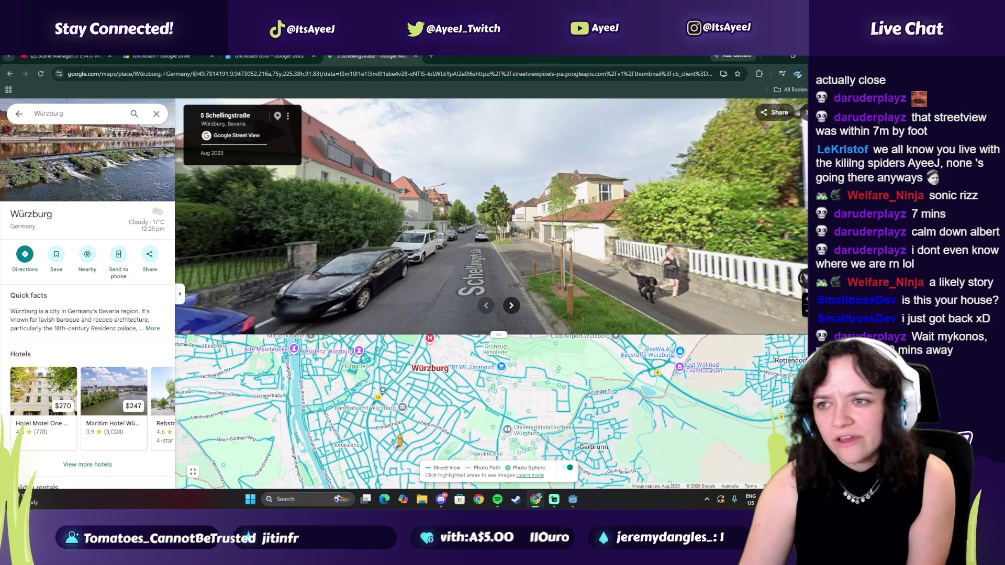
{"action": "left_click", "coordinate": [805, 114]}
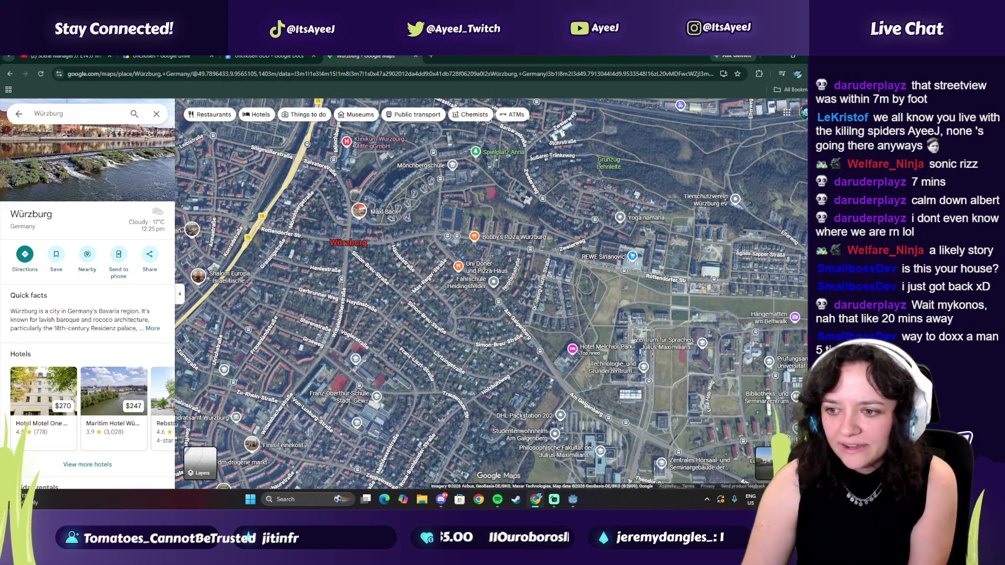
{"action": "left_click_drag", "start_coordinate": [796, 443], "coordinate": [446, 280]}
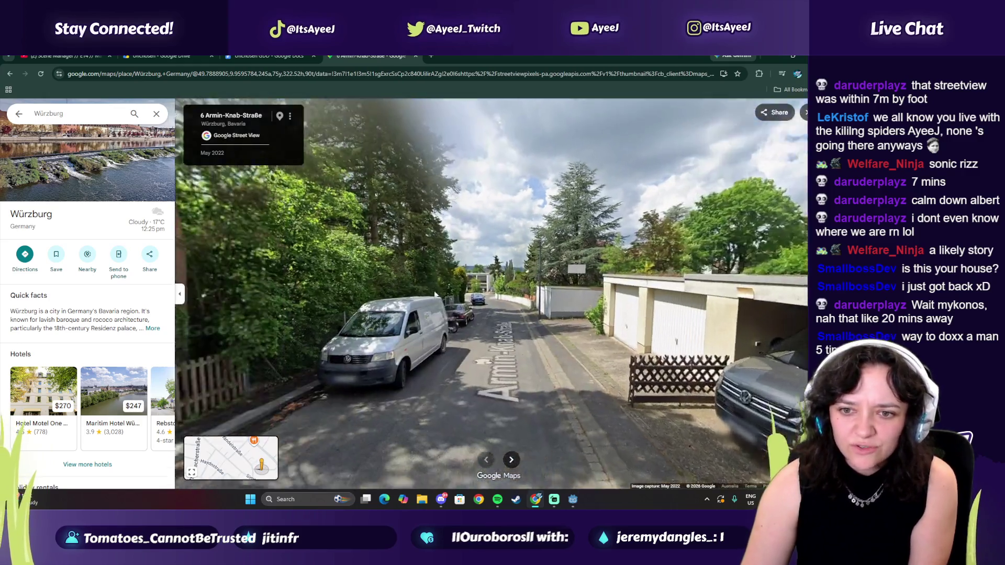
{"action": "left_click_drag", "start_coordinate": [436, 295], "coordinate": [414, 256]}
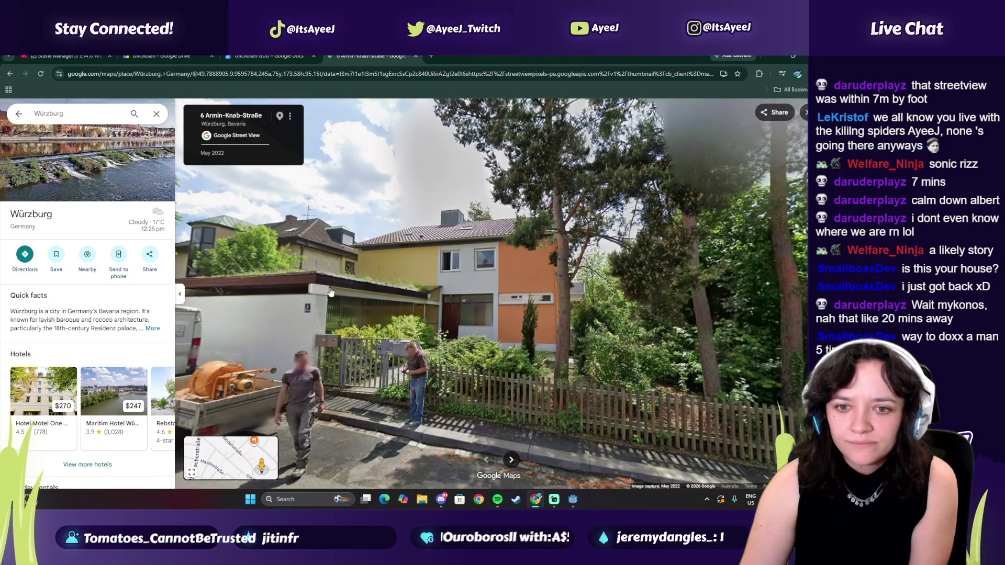
{"action": "left_click", "coordinate": [326, 293]}
{"action": "left_click", "coordinate": [417, 318]}
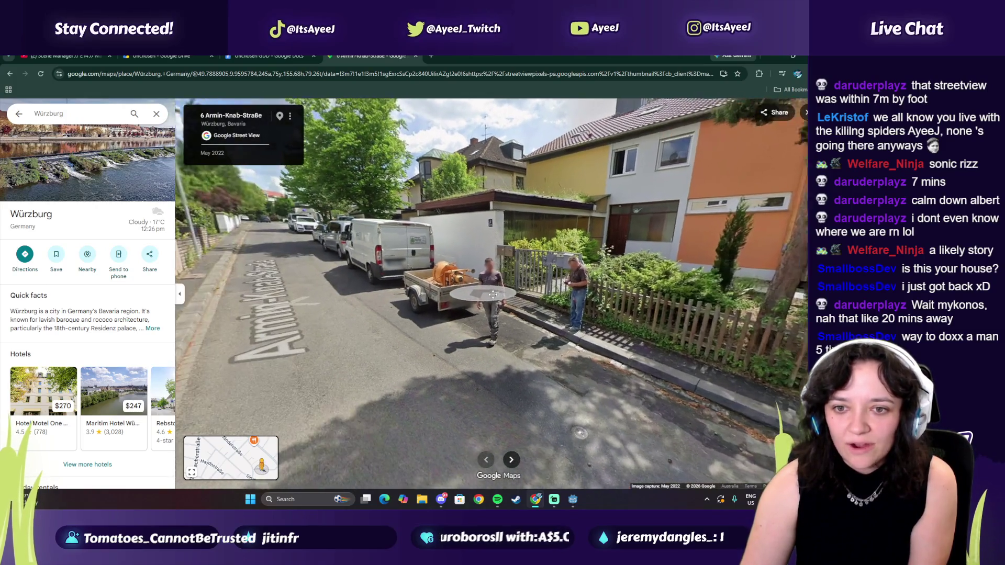
{"action": "left_click", "coordinate": [296, 251]}
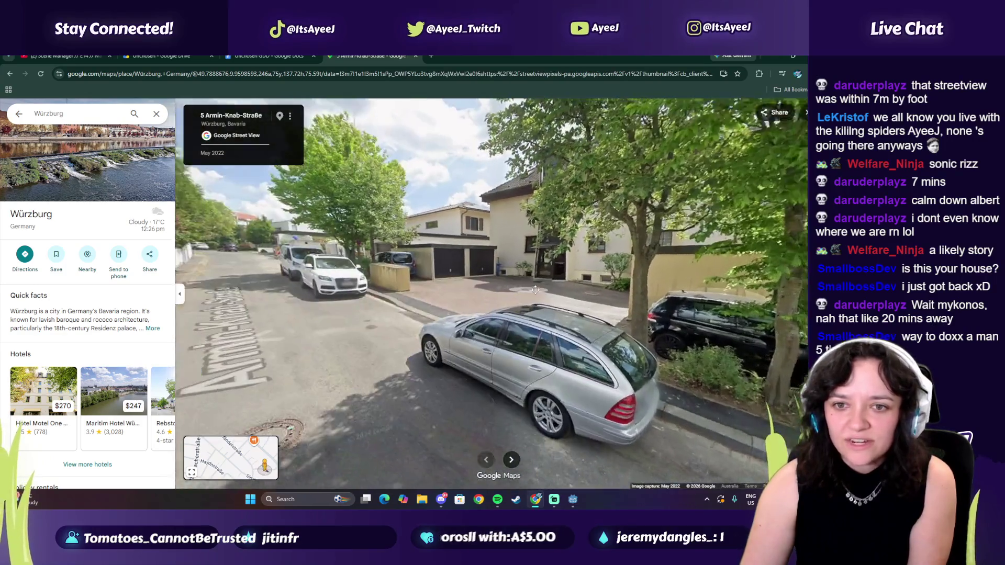
{"action": "left_click", "coordinate": [536, 290]}
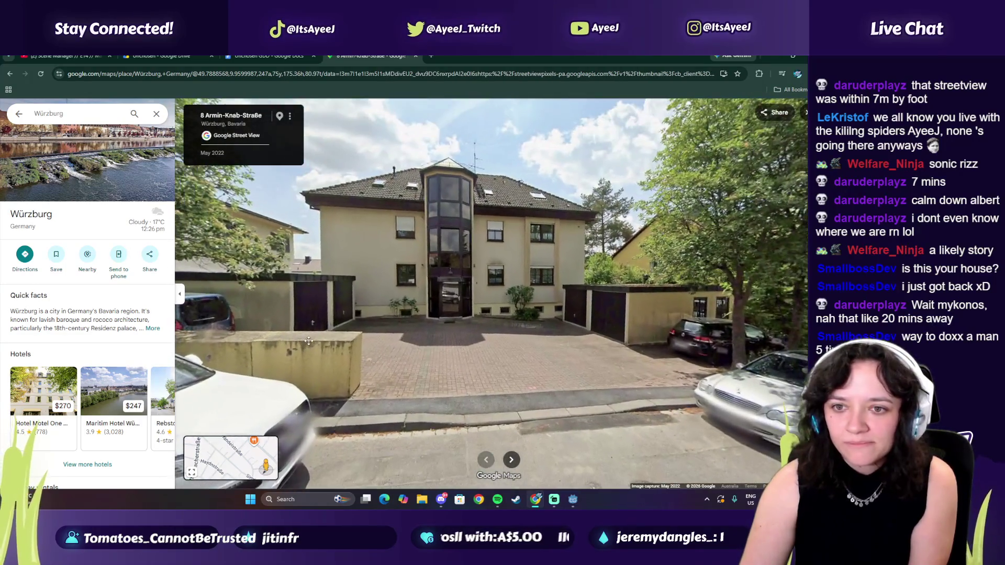
{"action": "mouse_move", "coordinate": [413, 317]}
{"action": "left_mouse_down"}
{"action": "mouse_move", "coordinate": [636, 303]}
{"action": "mouse_move", "coordinate": [399, 261]}
{"action": "mouse_move", "coordinate": [532, 285]}
{"action": "left_mouse_up"}
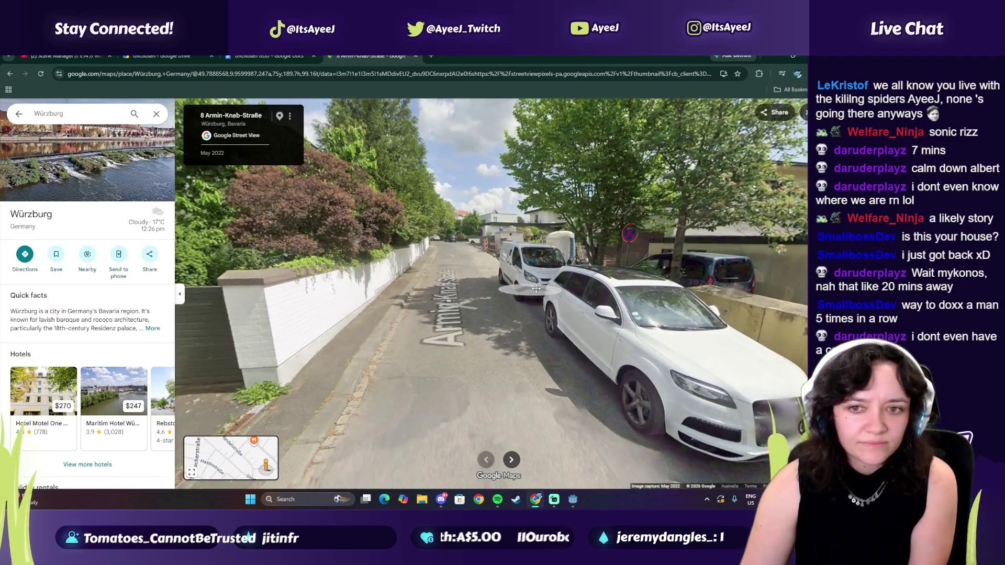
{"action": "left_click", "coordinate": [473, 262]}
{"action": "mouse_move", "coordinate": [429, 275]}
{"action": "left_mouse_down"}
{"action": "mouse_move", "coordinate": [339, 290]}
{"action": "mouse_move", "coordinate": [433, 209]}
{"action": "left_mouse_up"}
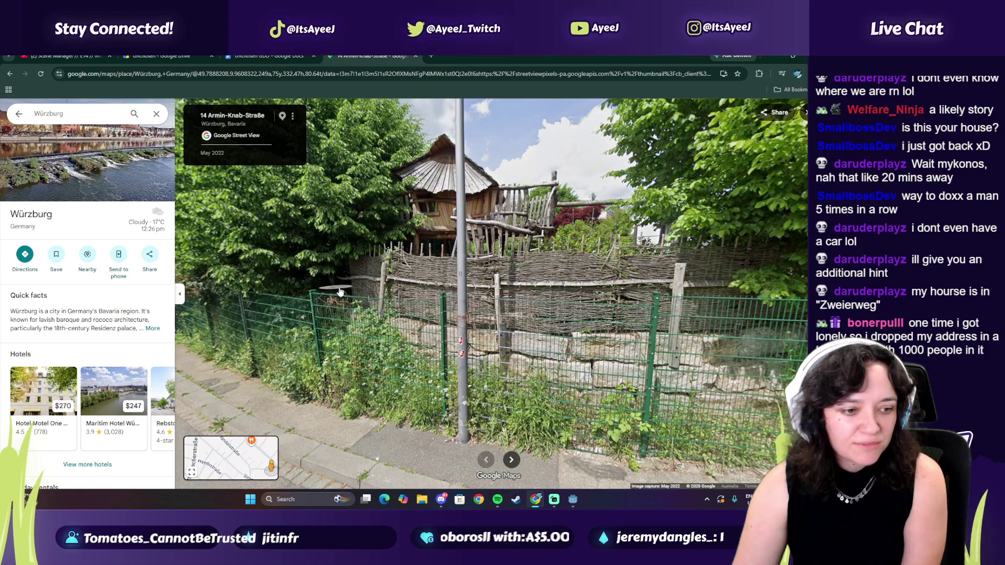
{"action": "key", "text": "Right"}
{"action": "key", "text": "Right"}
{"action": "key", "text": "Right"}
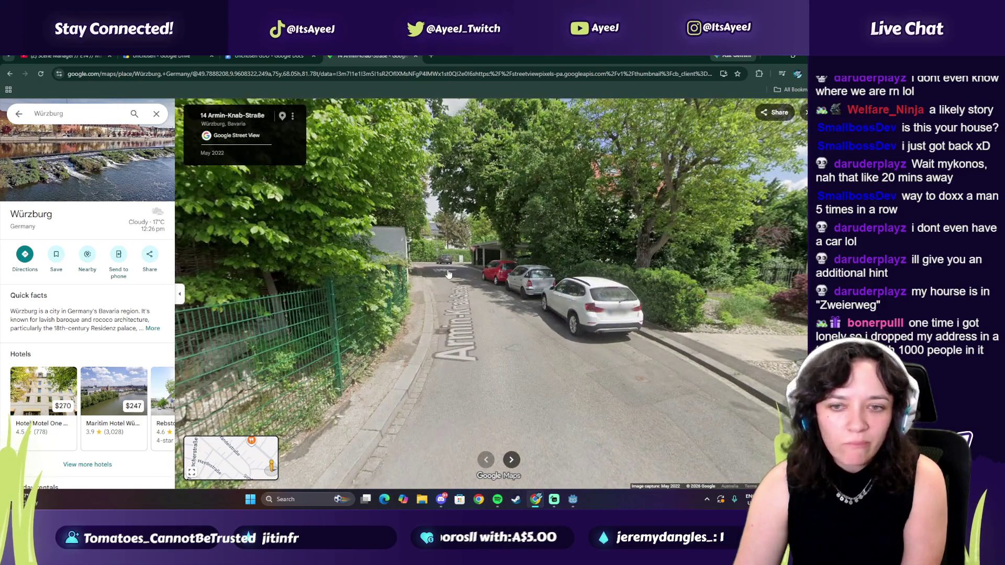
{"action": "left_click", "coordinate": [449, 274]}
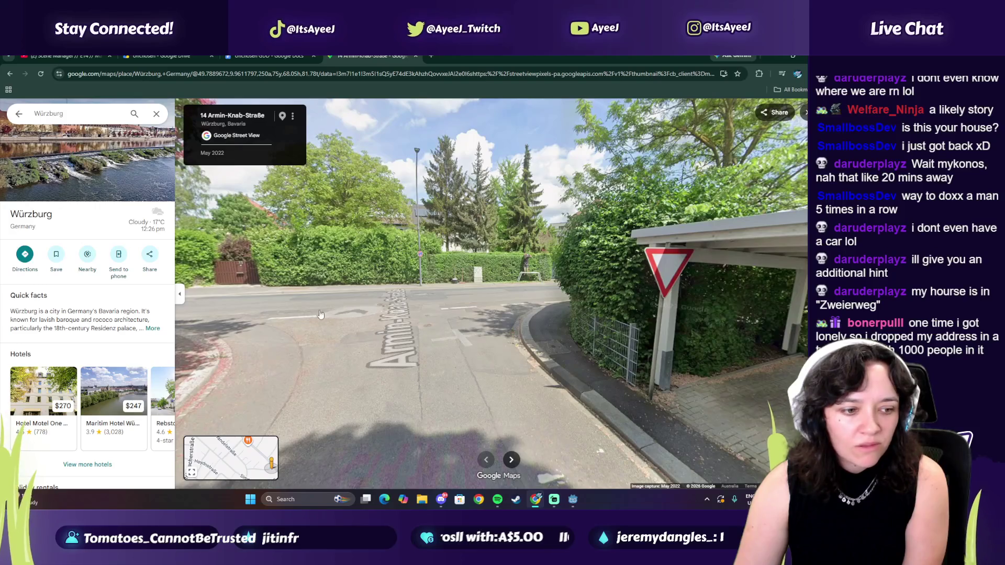
{"action": "left_click", "coordinate": [189, 117]}
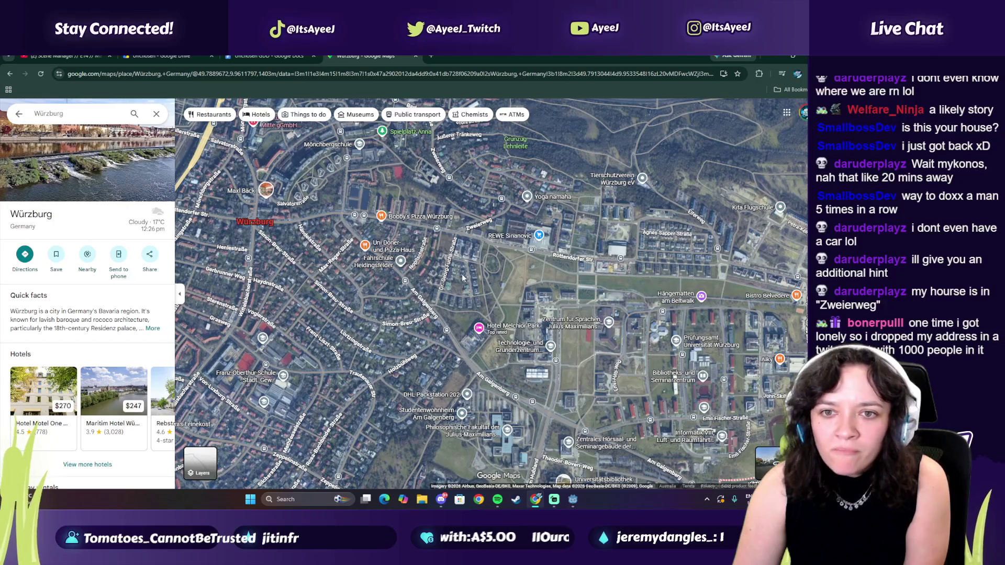
- Search for 'Zweierweg' and open the Würzburg-Frauenland result
{"action": "scroll", "coordinate": [462, 278], "scroll_direction": "down", "scroll_amount": 2}
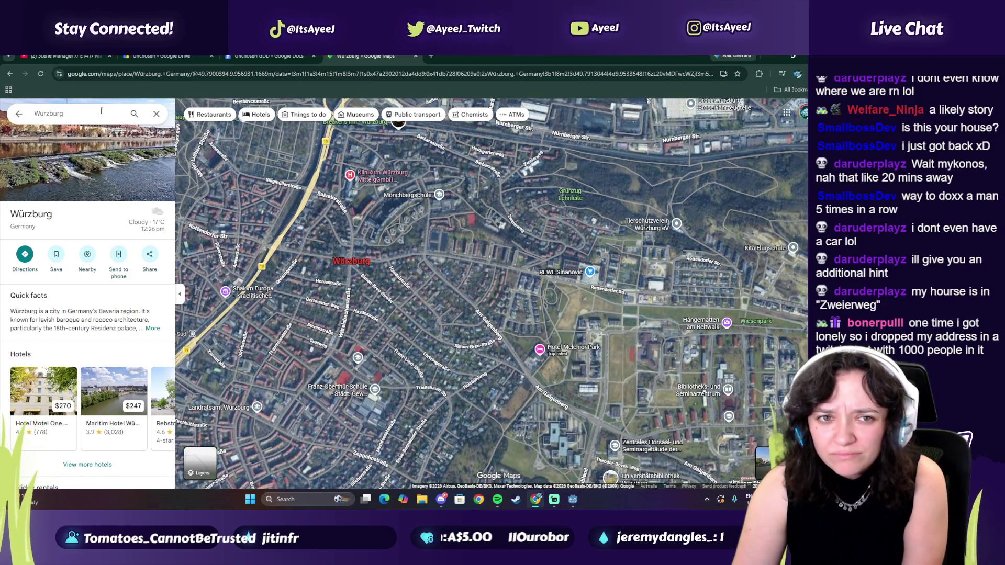
{"action": "left_click", "coordinate": [63, 114]}
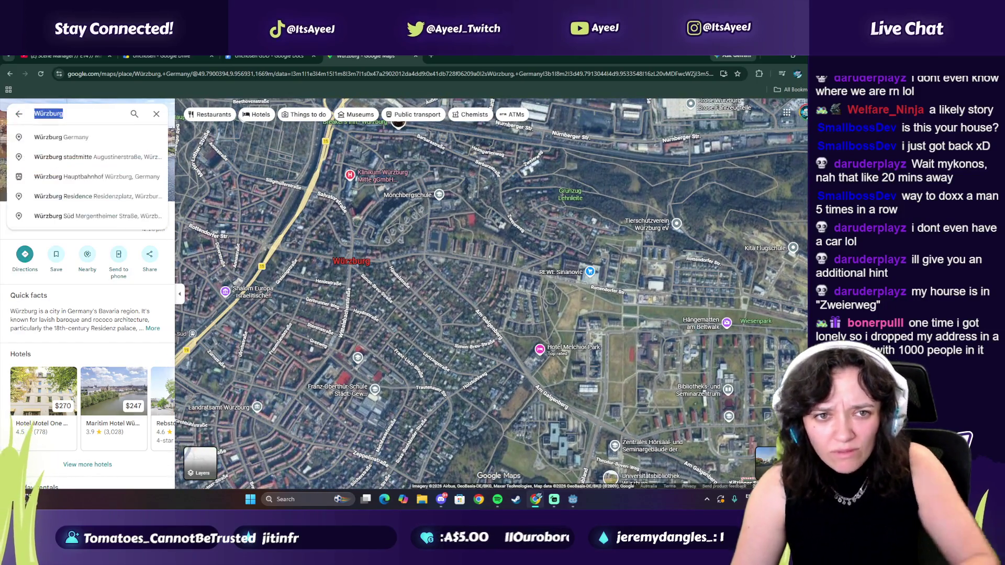
{"action": "type", "text": "zwier"}
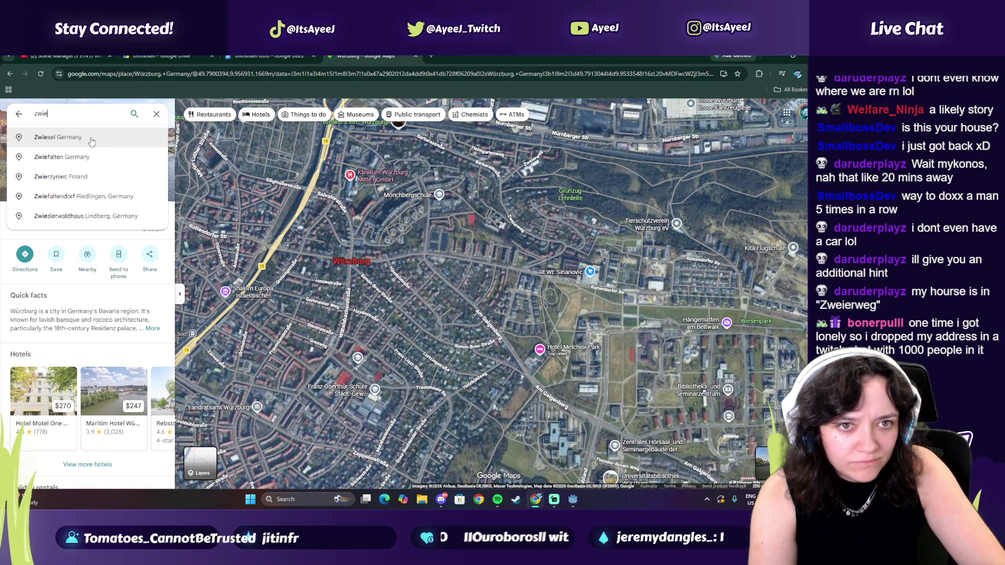
{"action": "key", "text": "BackSpace"}
{"action": "type", "text": "eier"}
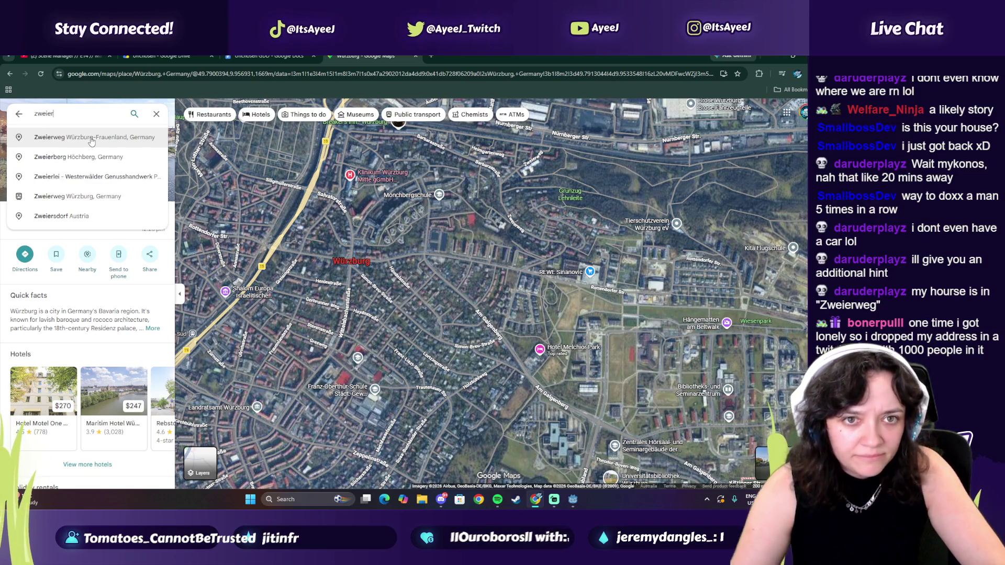
{"action": "left_click", "coordinate": [93, 139]}
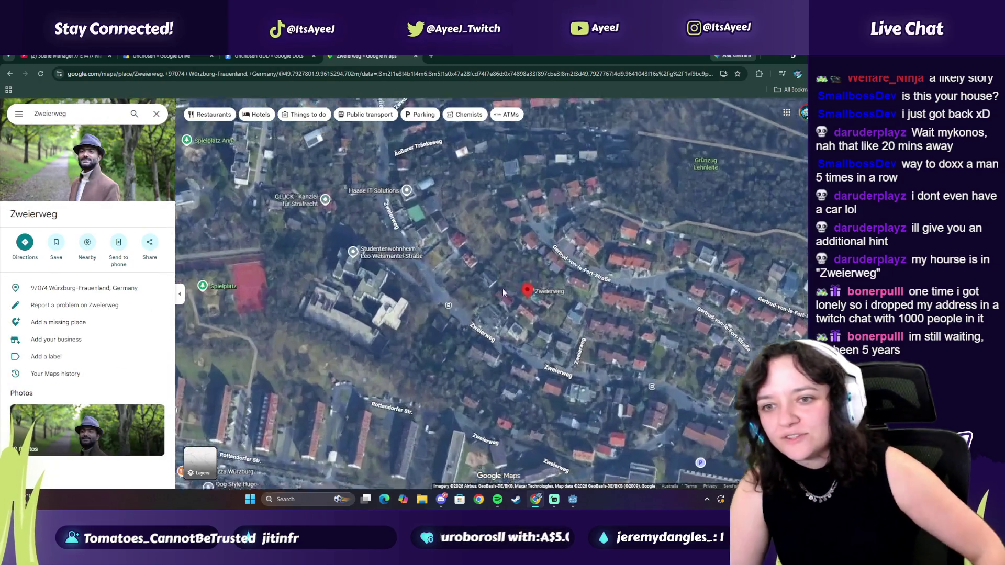
{"action": "scroll", "coordinate": [592, 296], "scroll_direction": "up", "scroll_amount": 2}
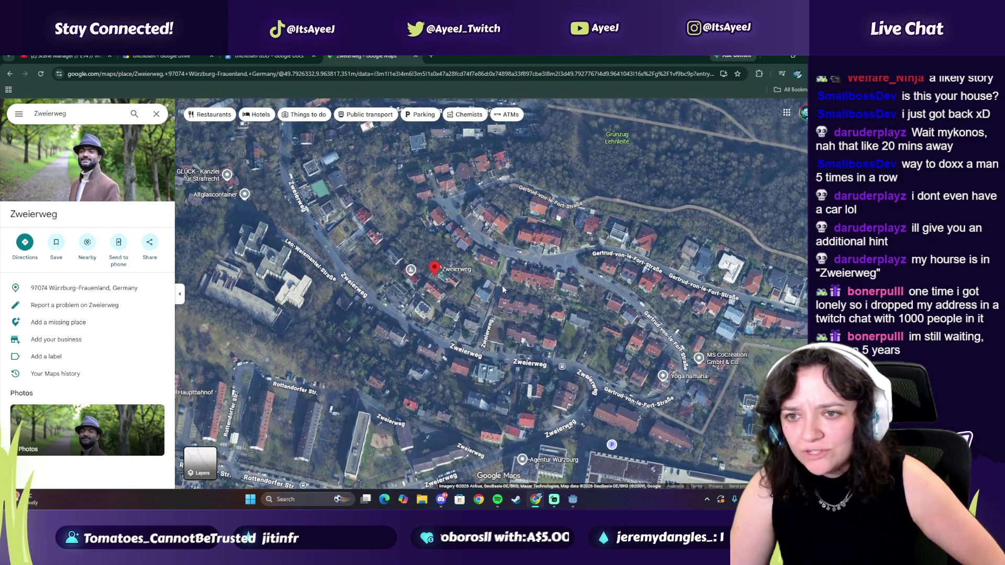
{"action": "left_click_drag", "start_coordinate": [501, 285], "coordinate": [442, 262]}
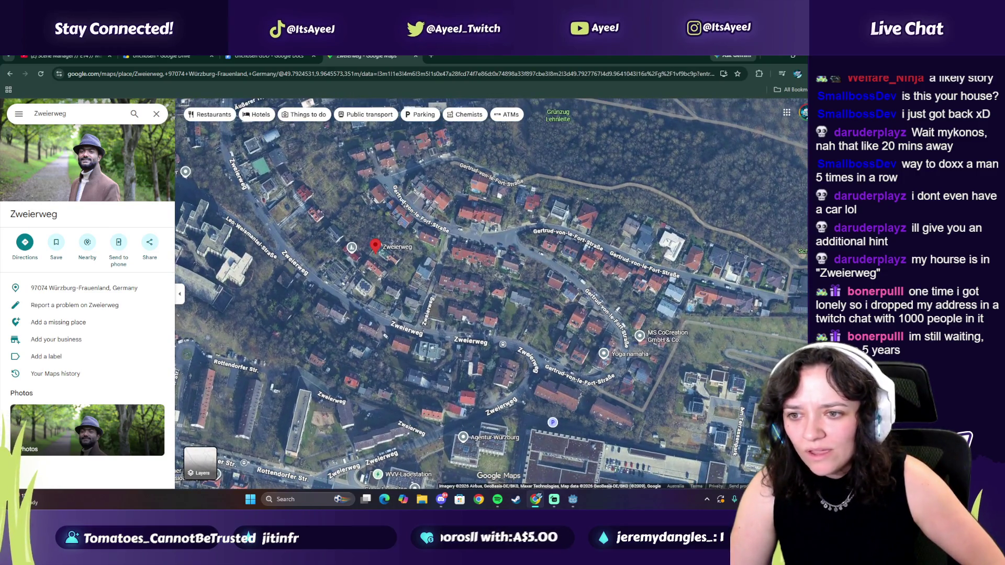
{"action": "left_click_drag", "start_coordinate": [794, 456], "coordinate": [640, 259]}
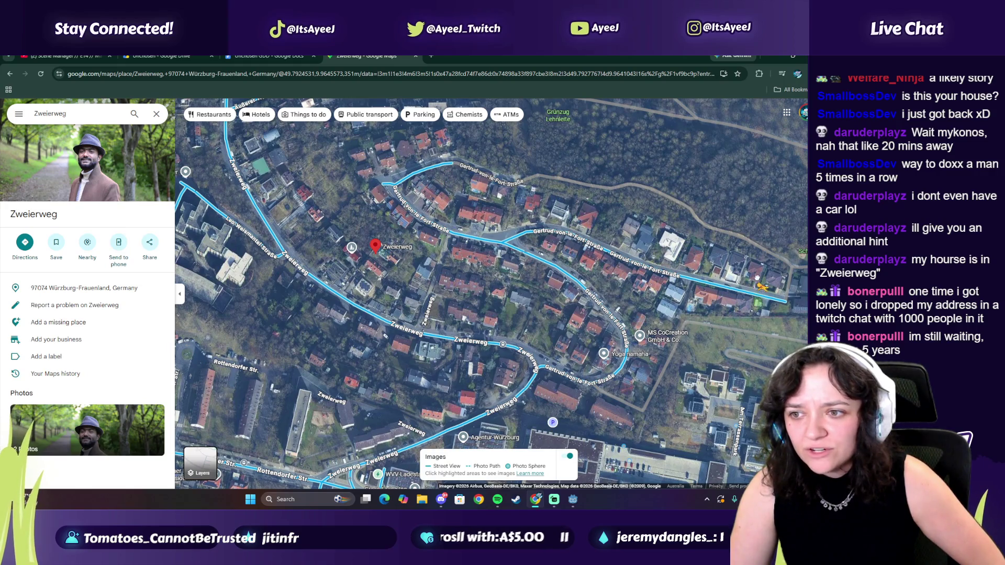
{"action": "left_click_drag", "start_coordinate": [757, 296], "coordinate": [757, 297]}
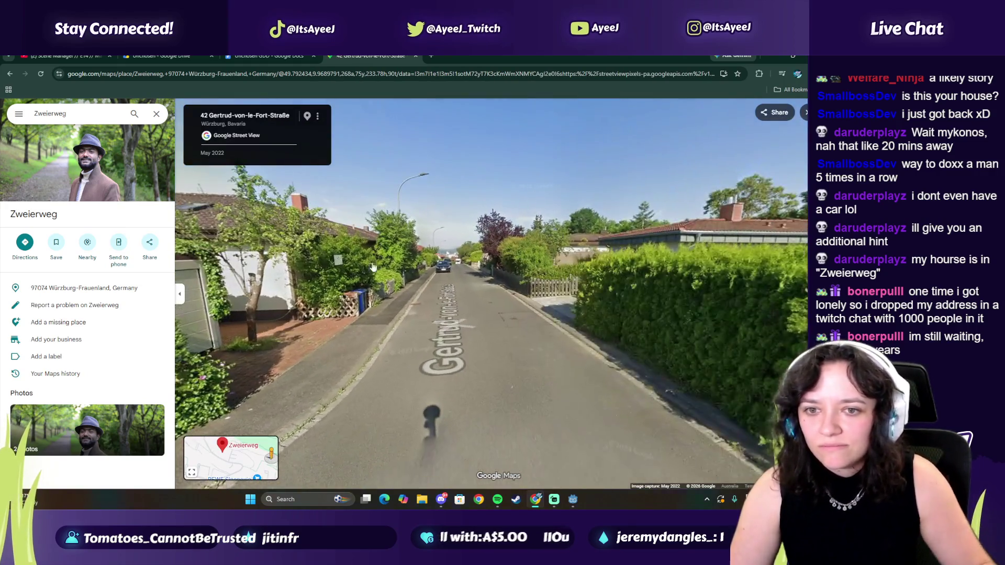
- Walk down Gertrud-von-le-Fort-Straße past the hedge, garage and white house
{"action": "left_click_drag", "start_coordinate": [372, 267], "coordinate": [499, 322]}
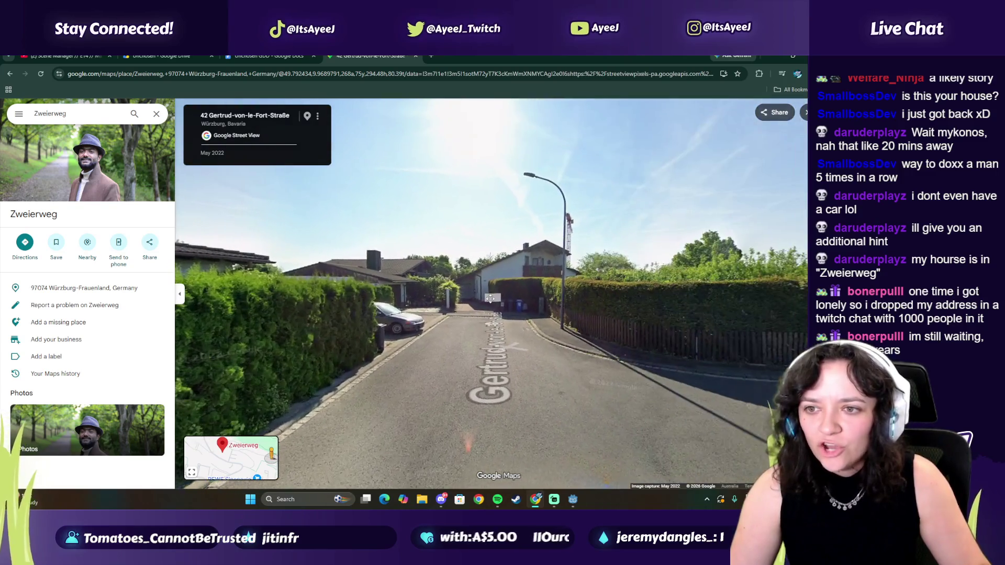
{"action": "left_click", "coordinate": [506, 339]}
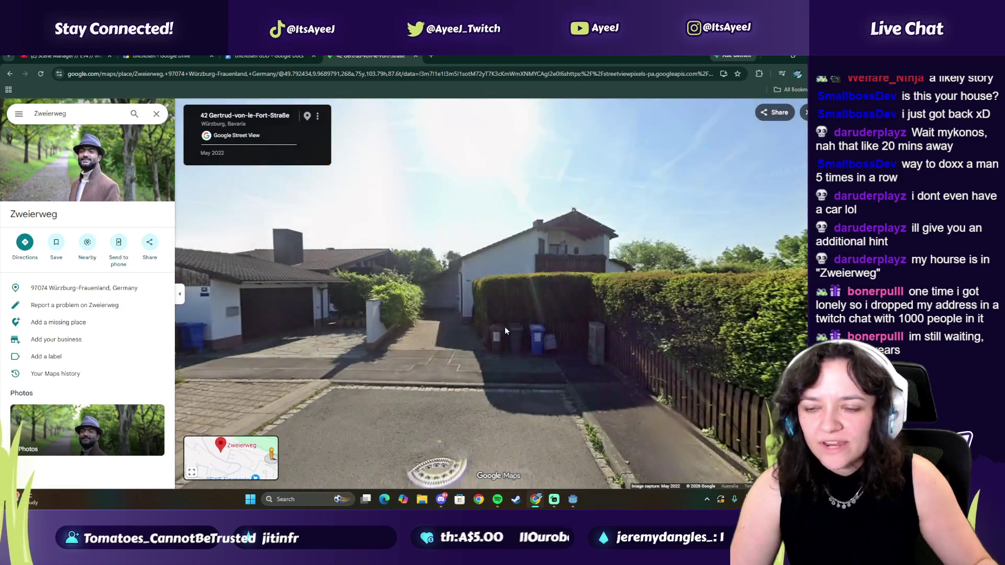
{"action": "left_click_drag", "start_coordinate": [421, 307], "coordinate": [426, 311]}
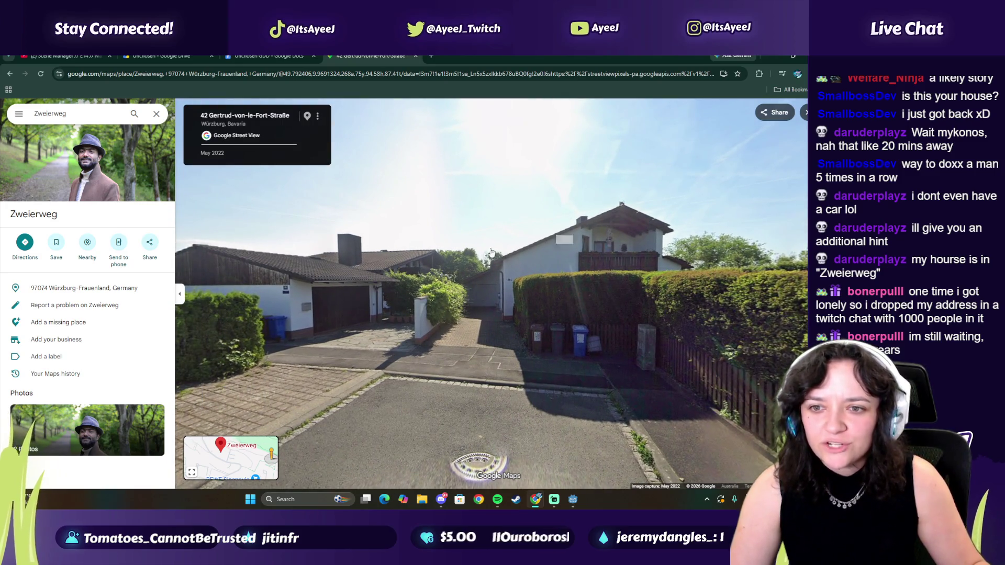
{"action": "left_click", "coordinate": [435, 292]}
{"action": "left_click", "coordinate": [481, 263]}
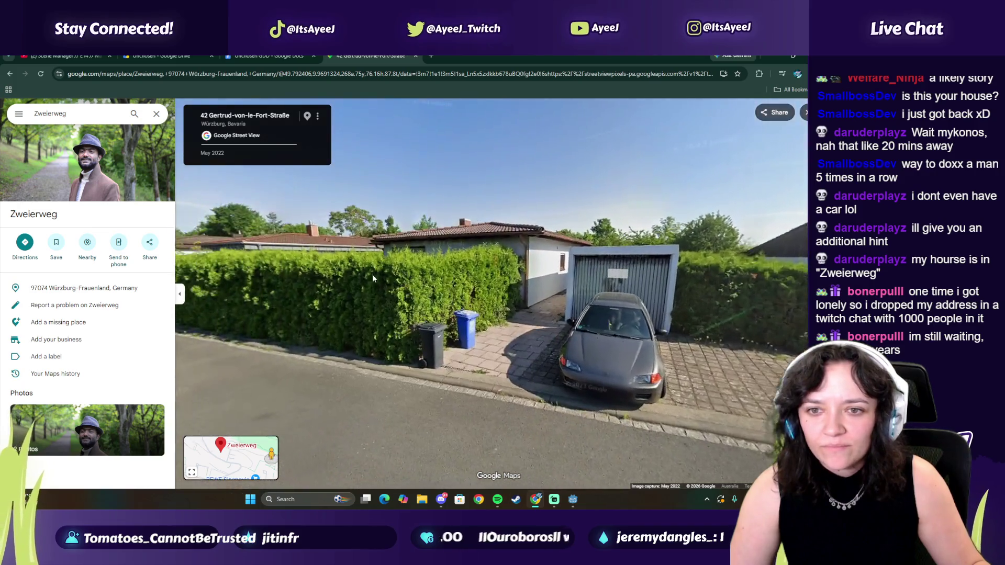
{"action": "left_click", "coordinate": [484, 253]}
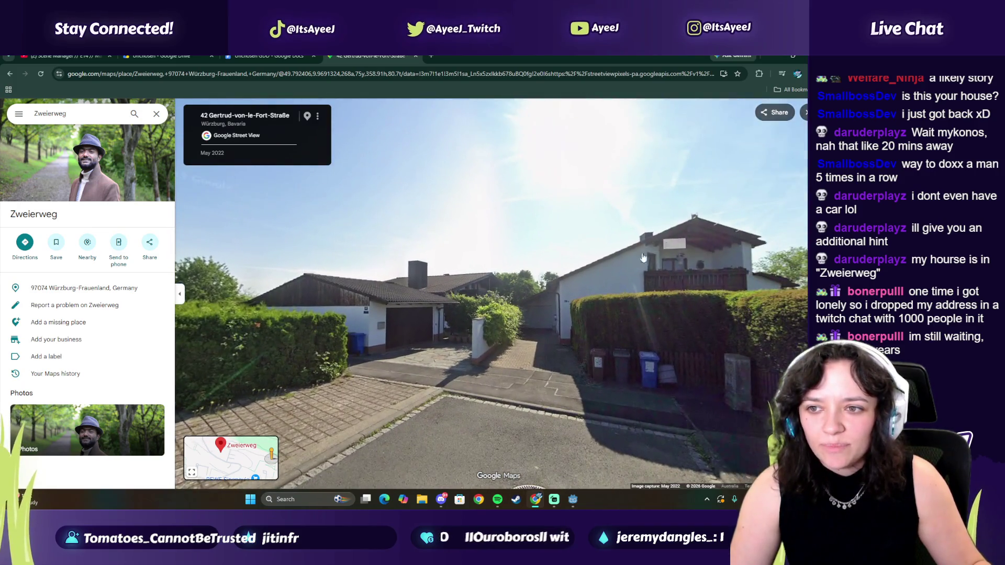
{"action": "mouse_move", "coordinate": [429, 260]}
{"action": "left_mouse_down"}
{"action": "mouse_move", "coordinate": [529, 222]}
{"action": "mouse_move", "coordinate": [343, 266]}
{"action": "left_mouse_up"}
{"action": "left_click", "coordinate": [343, 265]}
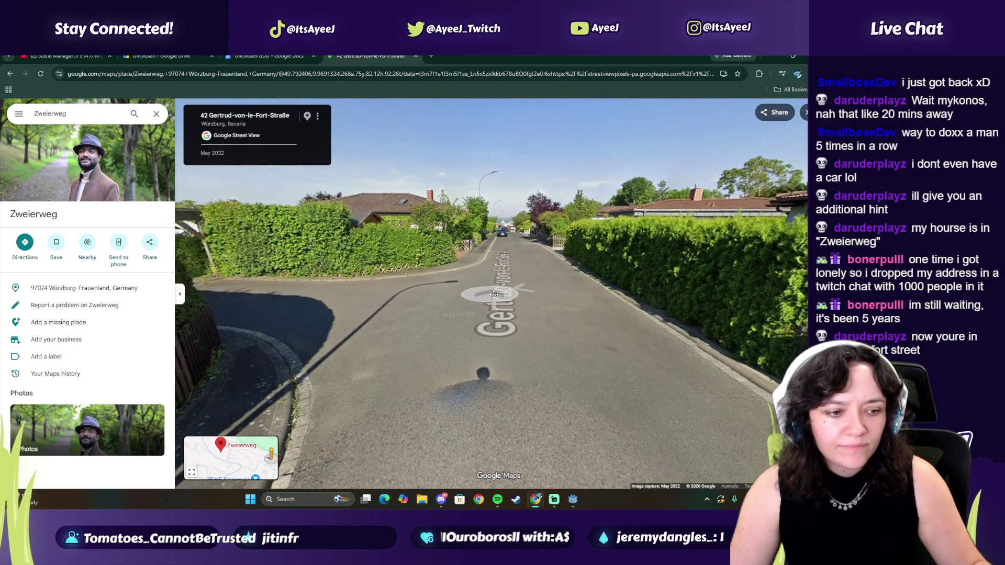
{"action": "left_click", "coordinate": [466, 301]}
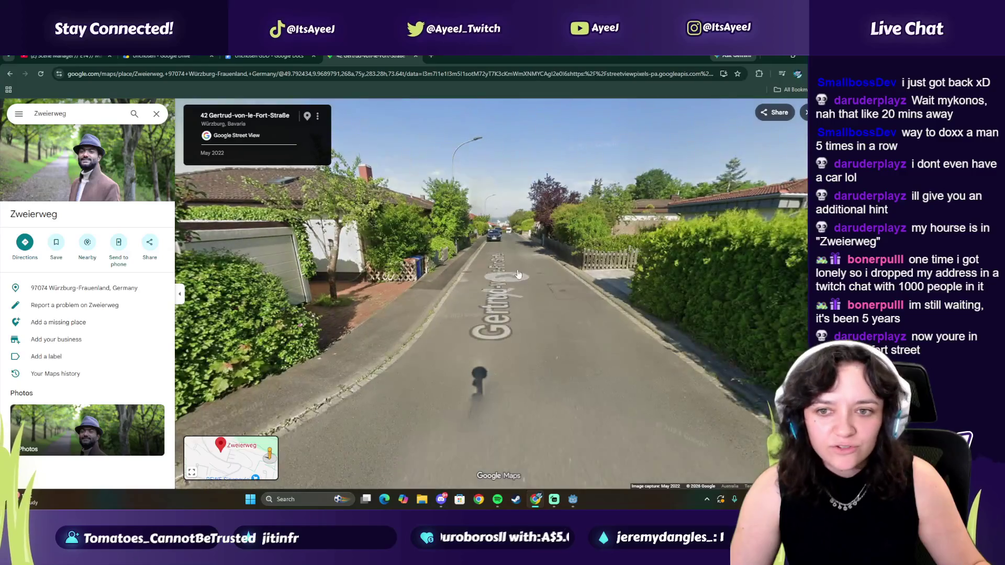
{"action": "left_click", "coordinate": [511, 264]}
{"action": "mouse_move", "coordinate": [511, 264]}
{"action": "left_mouse_down"}
{"action": "mouse_move", "coordinate": [177, 345]}
{"action": "mouse_move", "coordinate": [556, 297]}
{"action": "left_mouse_up"}
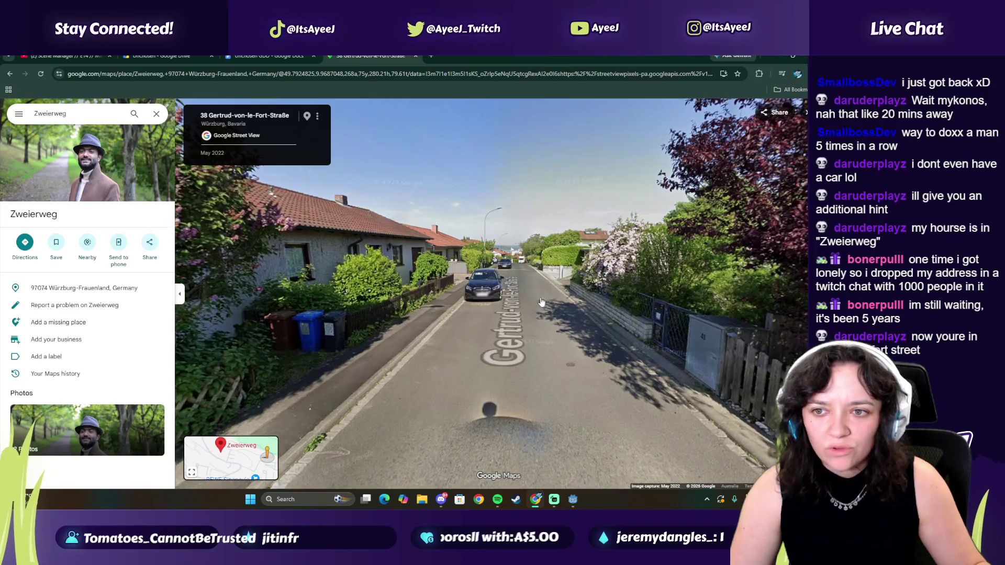
{"action": "left_click", "coordinate": [541, 302]}
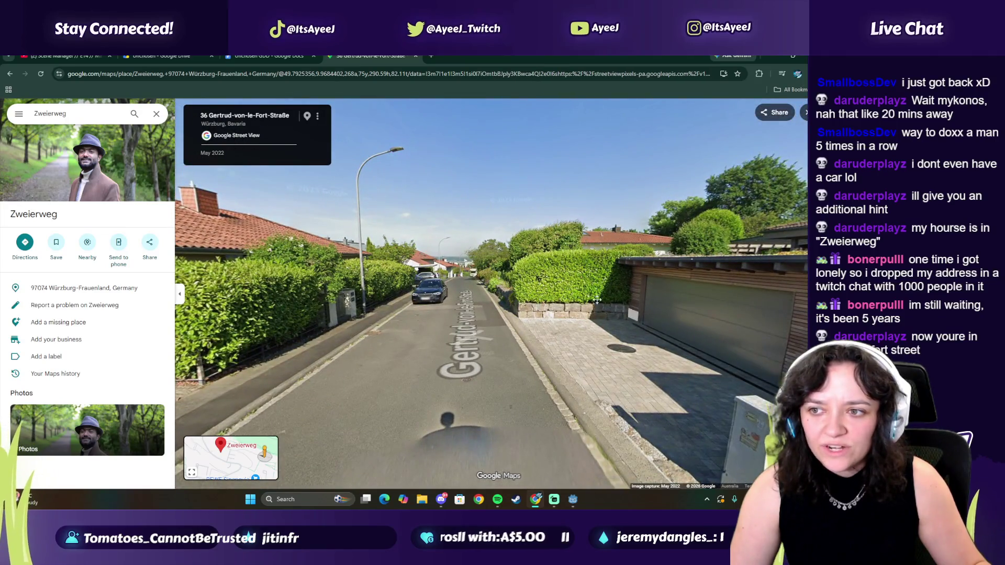
{"action": "left_click", "coordinate": [616, 310]}
{"action": "left_click", "coordinate": [478, 288]}
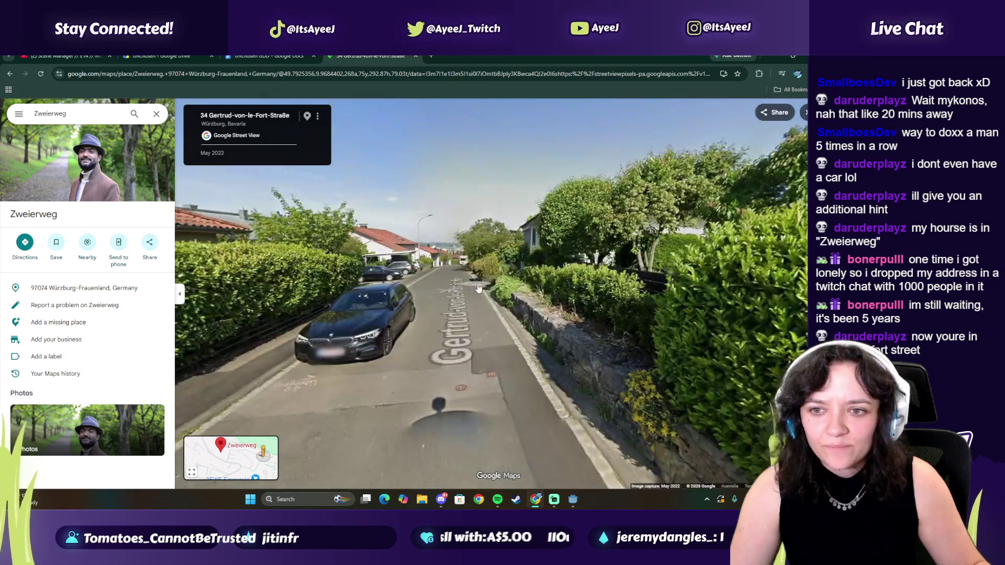
{"action": "left_click", "coordinate": [478, 288]}
{"action": "left_click", "coordinate": [467, 334]}
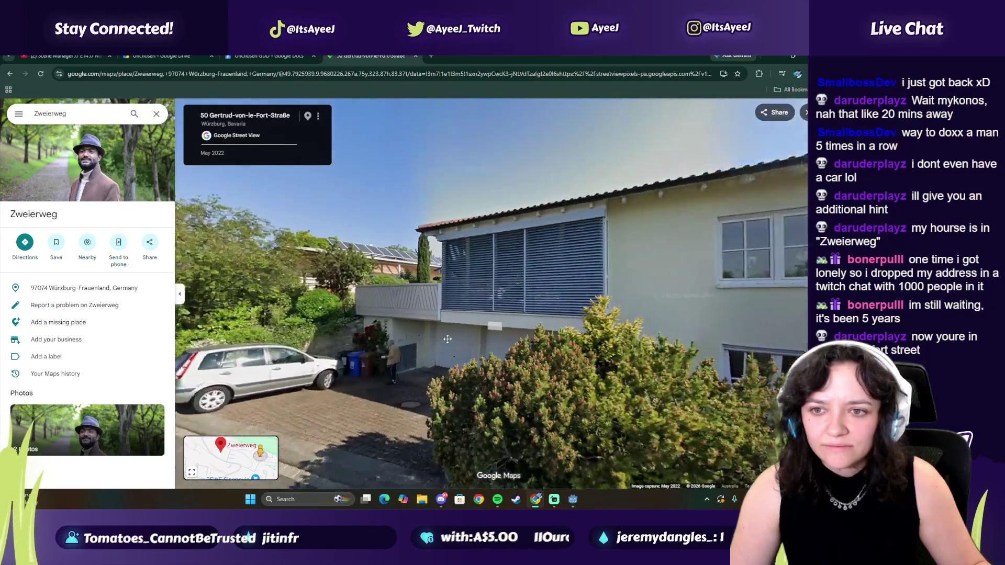
- Continue to the parked white camper van, then return to the satellite map
{"action": "key", "text": "Left"}
{"action": "key", "text": "Left"}
{"action": "key", "text": "Left"}
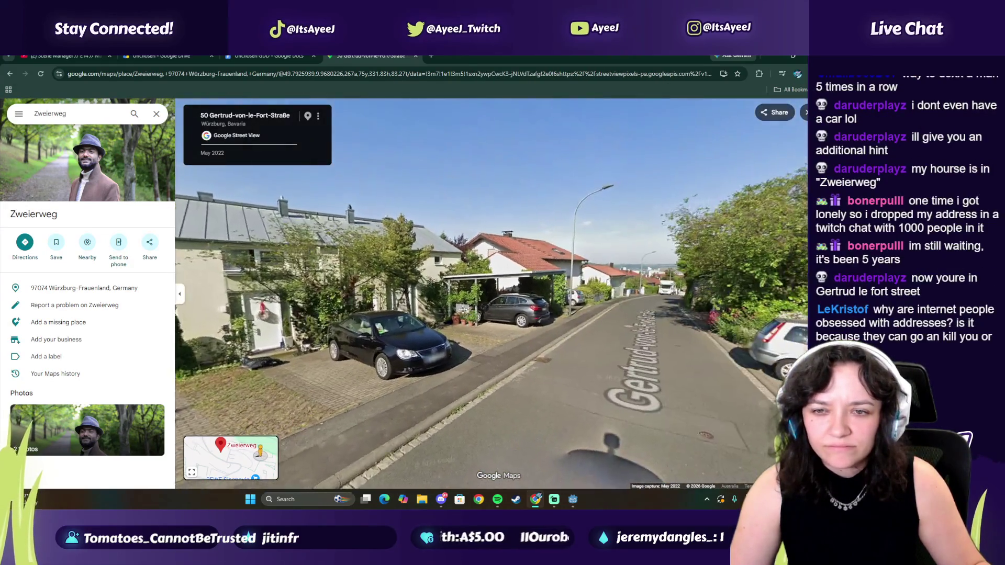
{"action": "key", "text": "Right"}
{"action": "left_click", "coordinate": [597, 329]}
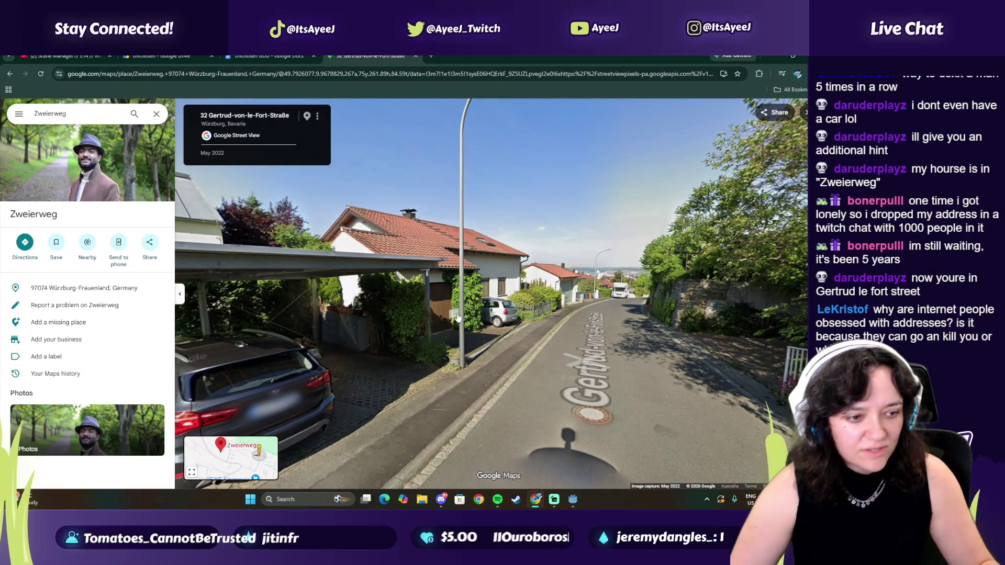
{"action": "key", "text": "Left"}
{"action": "key", "text": "Left"}
{"action": "key", "text": "Left"}
{"action": "key", "text": "Right"}
{"action": "key", "text": "Right"}
{"action": "left_click", "coordinate": [523, 352]}
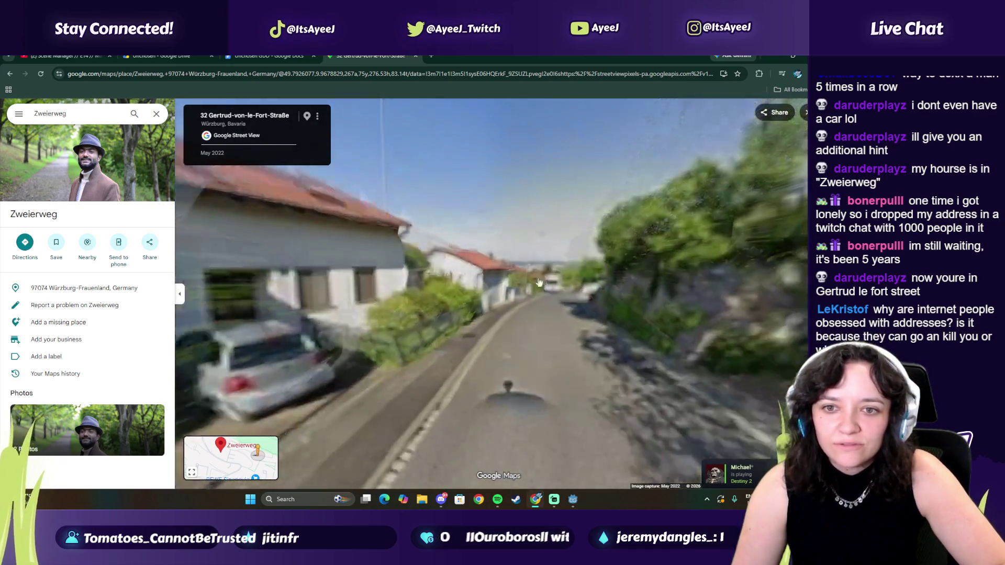
{"action": "key", "text": "Left"}
{"action": "key", "text": "Left"}
{"action": "key", "text": "Left"}
{"action": "key", "text": "Right"}
{"action": "key", "text": "Right"}
{"action": "key", "text": "Right"}
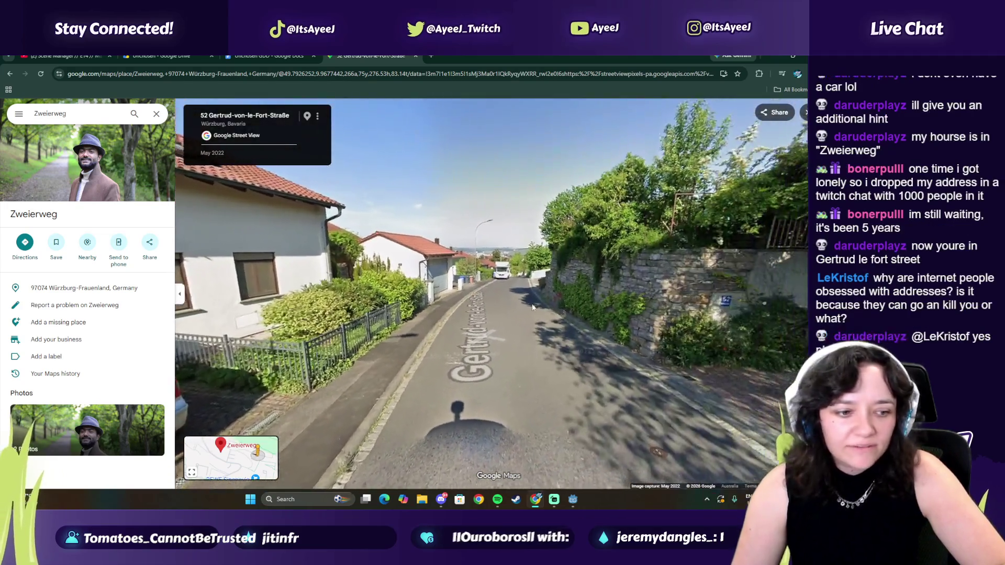
{"action": "key", "text": "Left"}
{"action": "key", "text": "Left"}
{"action": "key", "text": "Left"}
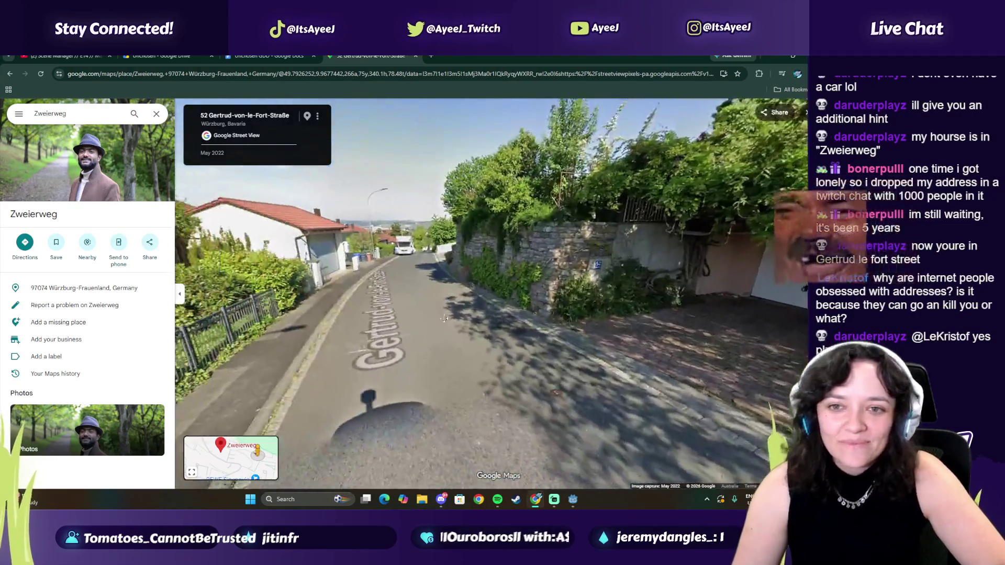
{"action": "left_click", "coordinate": [438, 276]}
{"action": "key", "text": "Right"}
{"action": "key", "text": "Right"}
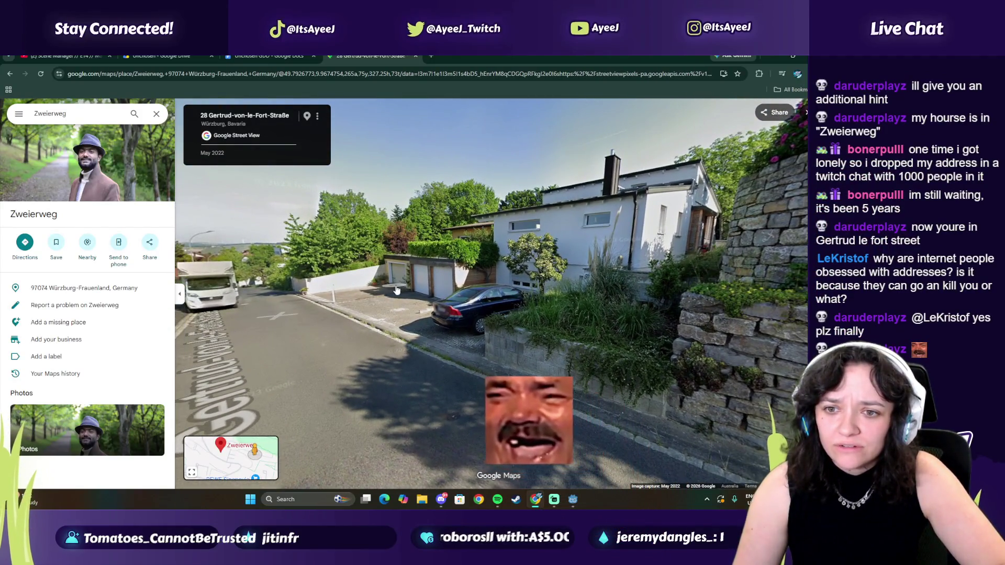
{"action": "left_click", "coordinate": [356, 311]}
{"action": "key", "text": "Left"}
{"action": "key", "text": "Left"}
{"action": "key", "text": "Left"}
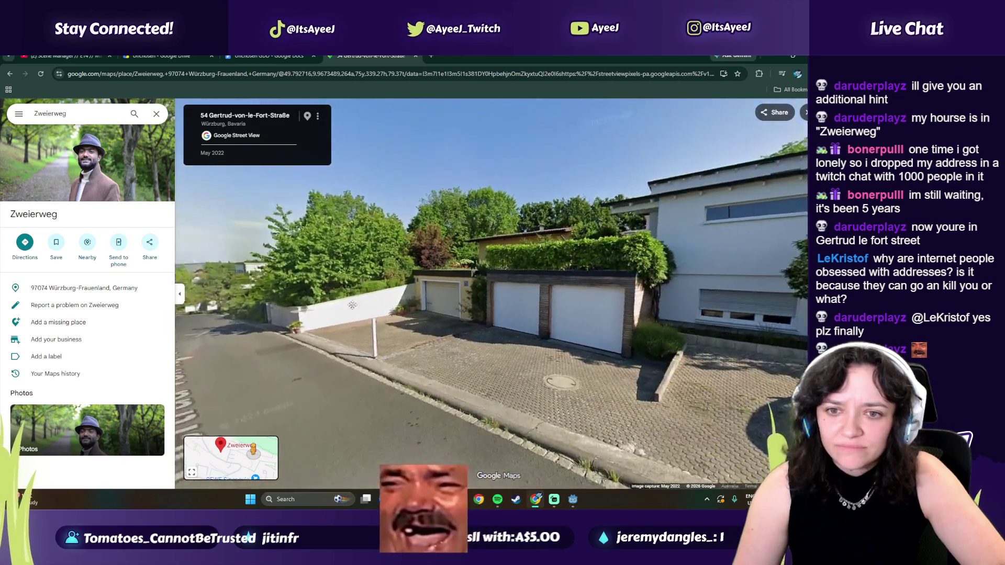
{"action": "left_click", "coordinate": [595, 239]}
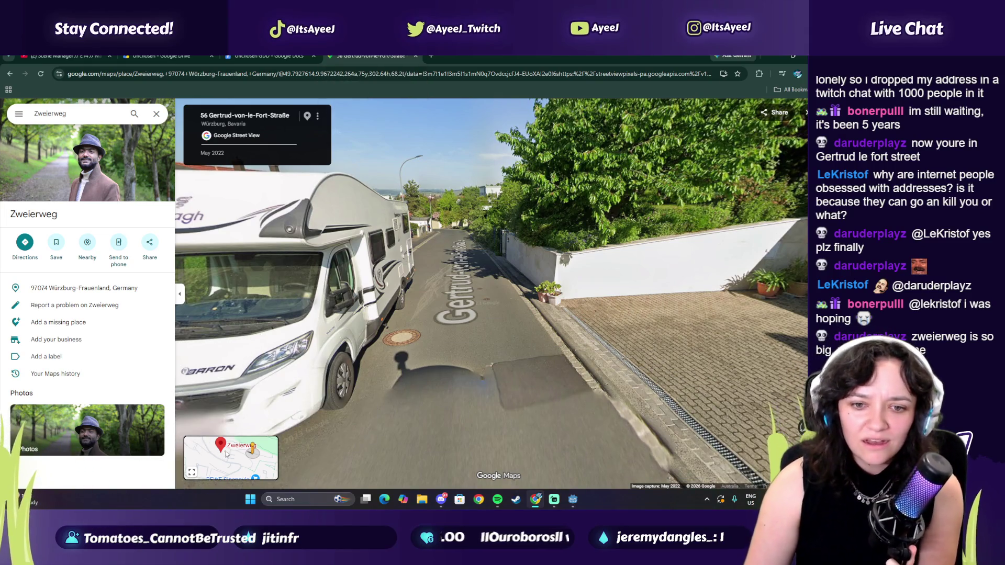
{"action": "mouse_move", "coordinate": [234, 442]}
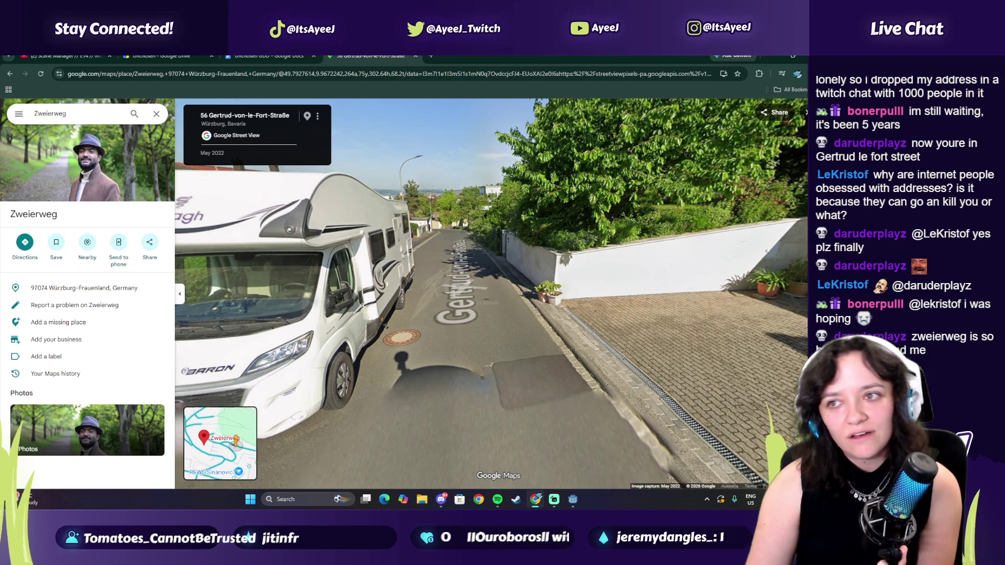
{"action": "left_click", "coordinate": [804, 116]}
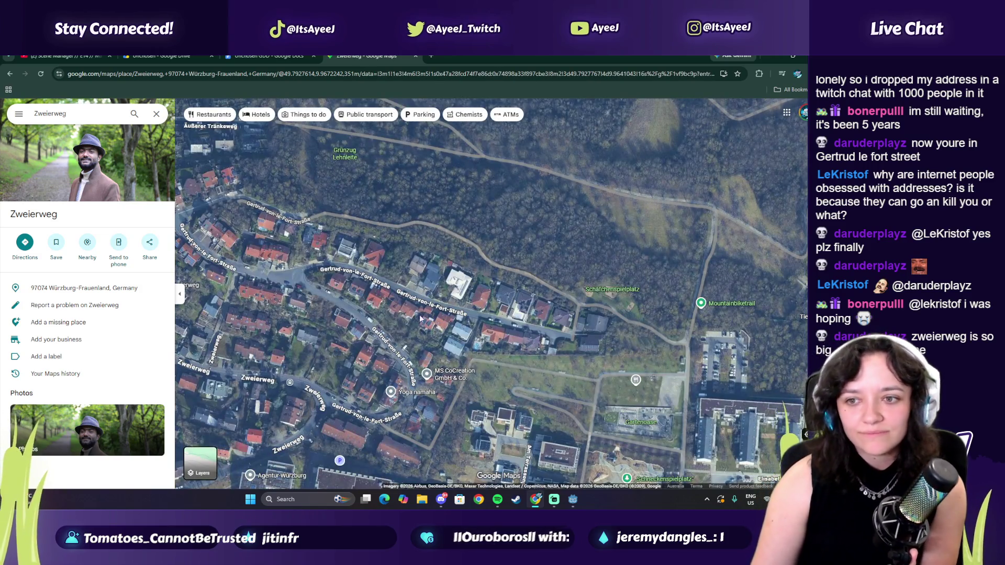
- Pan and zoom out around Zweierweg, close the Maps tab, and bring up the music player
{"action": "mouse_move", "coordinate": [597, 296]}
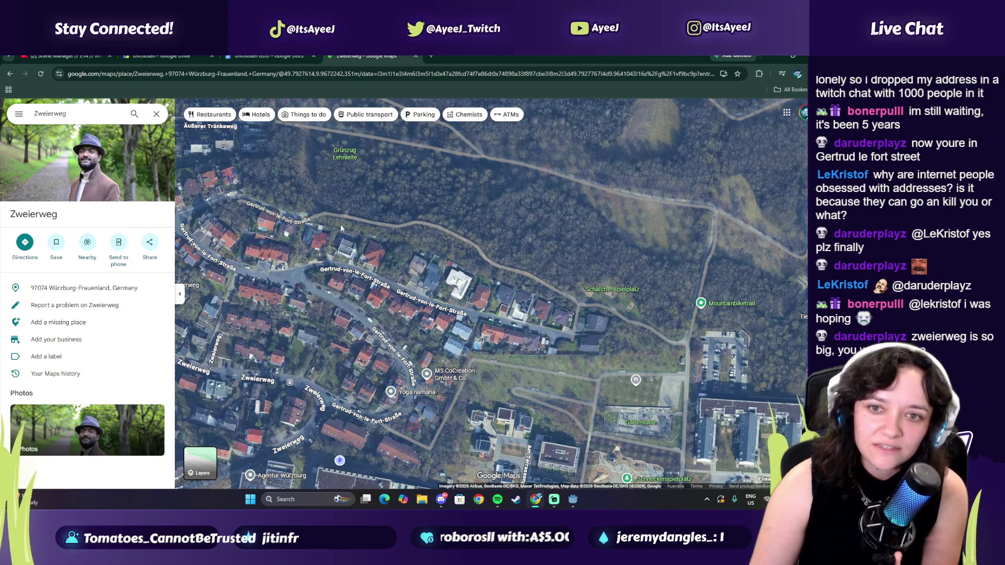
{"action": "mouse_move", "coordinate": [295, 242]}
{"action": "left_mouse_down"}
{"action": "mouse_move", "coordinate": [340, 251]}
{"action": "mouse_move", "coordinate": [413, 364]}
{"action": "left_mouse_up"}
{"action": "scroll", "coordinate": [391, 287], "scroll_direction": "down", "scroll_amount": 3}
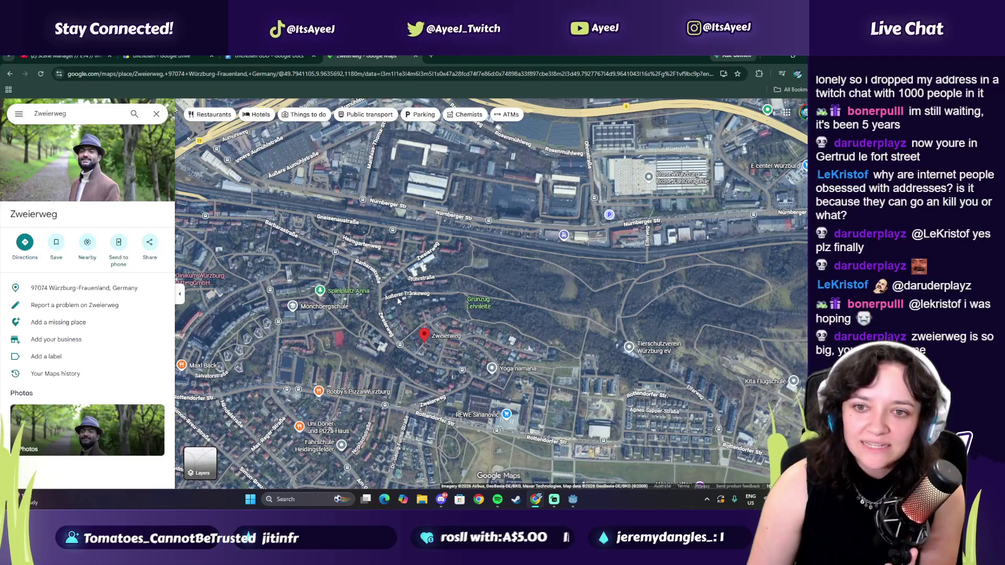
{"action": "left_click", "coordinate": [417, 55]}
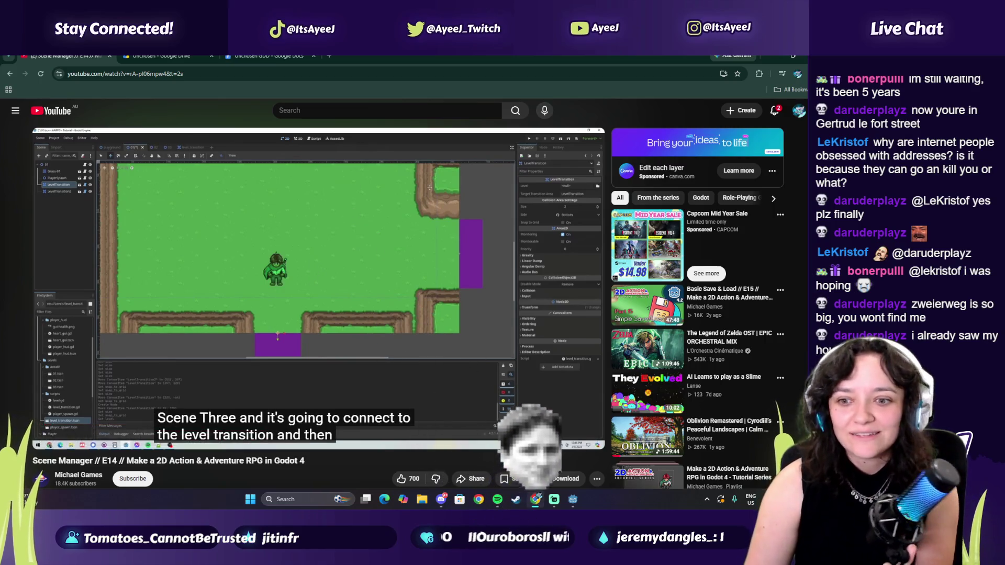
{"action": "left_click", "coordinate": [498, 502]}
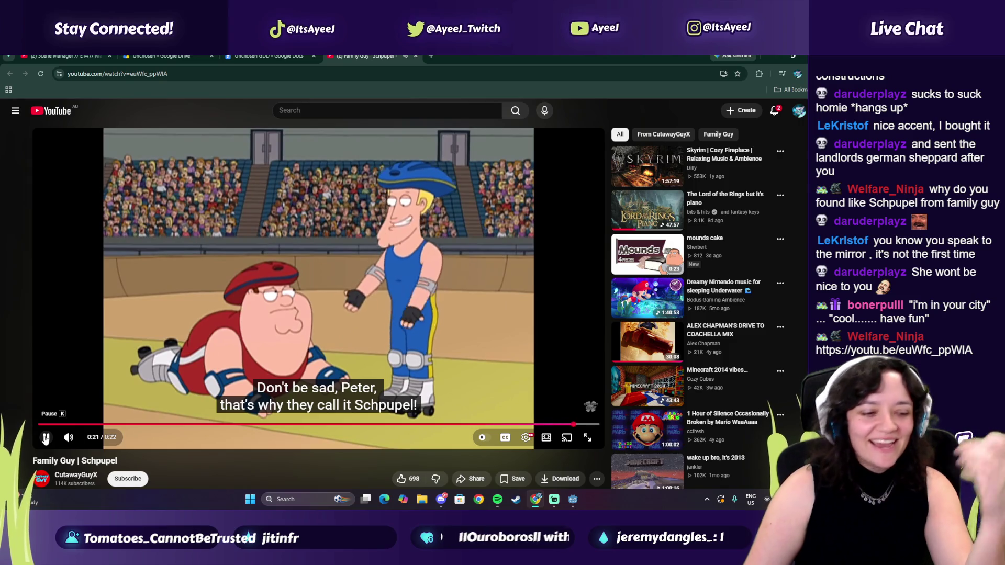
- After the Schpupel clip ends, start a new YouTube search
{"action": "left_click", "coordinate": [298, 115]}
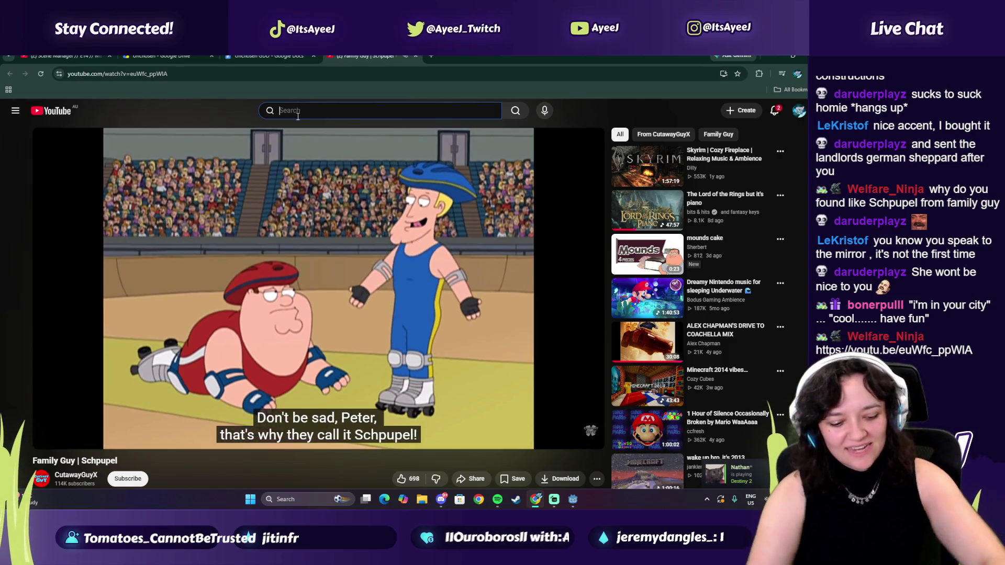
- Search 'what we do in the shadows bloopers' and play a result from 0:15
{"action": "type", "text": "what we do in the sh"}
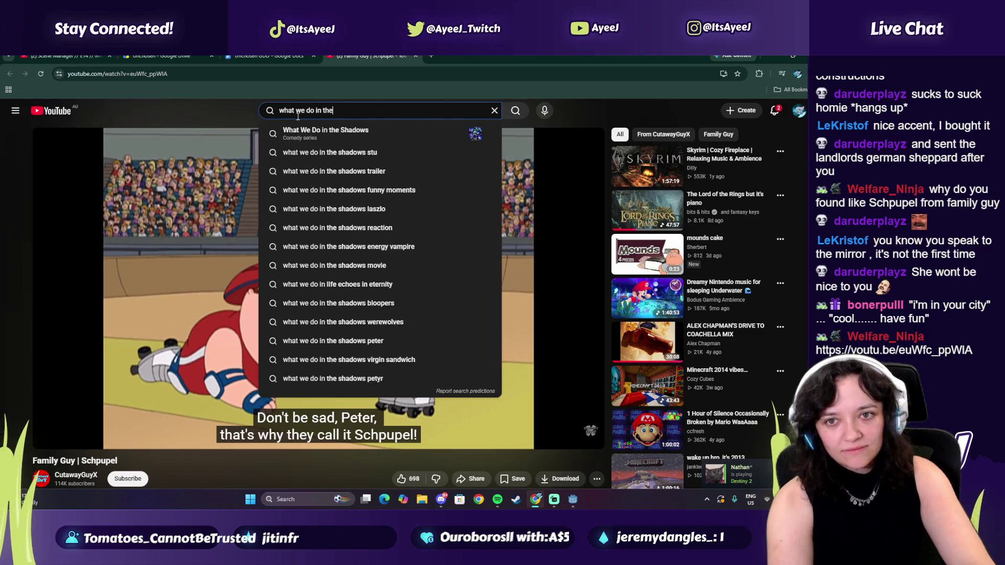
{"action": "type", "text": "adows"}
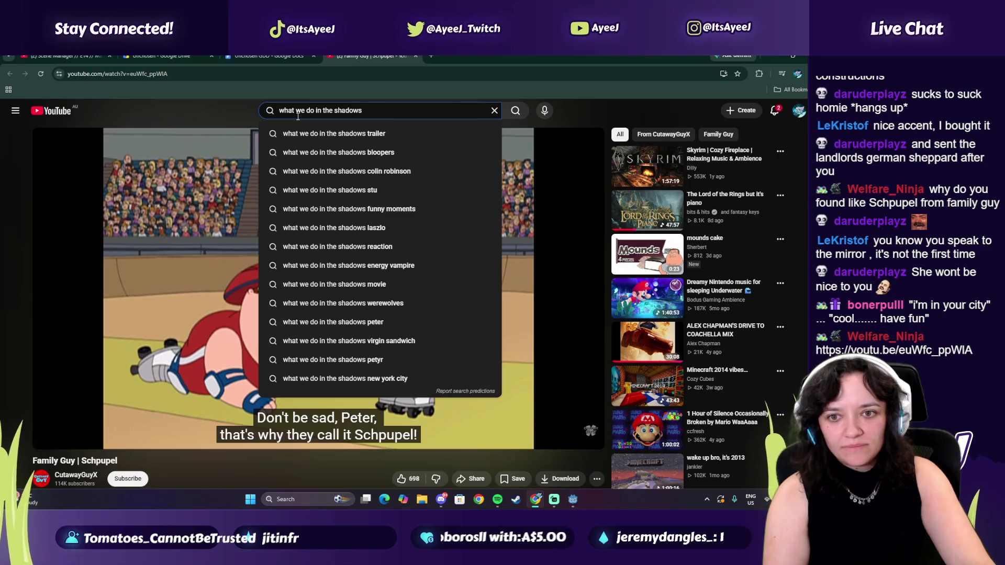
{"action": "key", "text": "Down"}
{"action": "key", "text": "Down"}
{"action": "key", "text": "Down"}
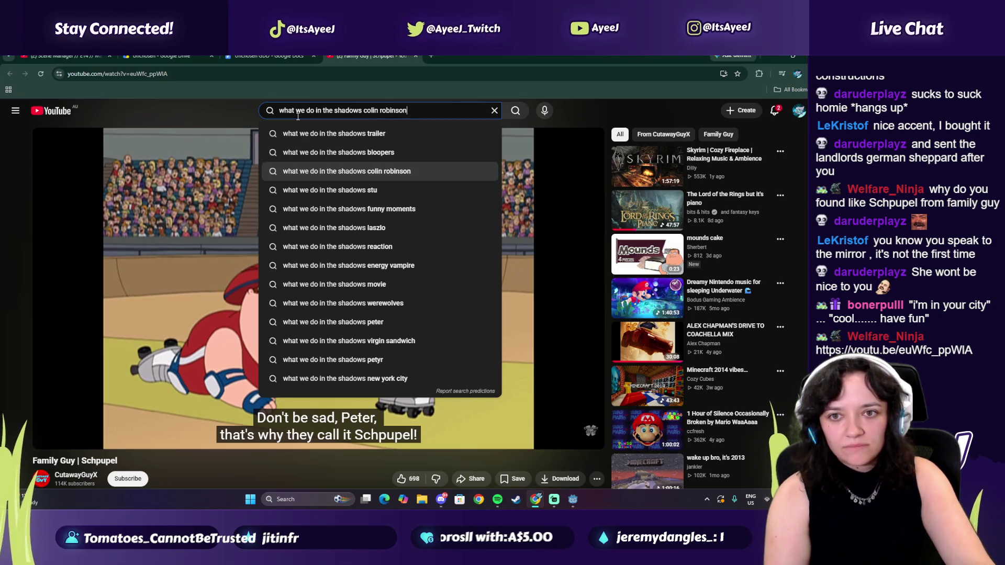
{"action": "key", "text": "Up"}
{"action": "key", "text": "Up"}
{"action": "key", "text": "Return"}
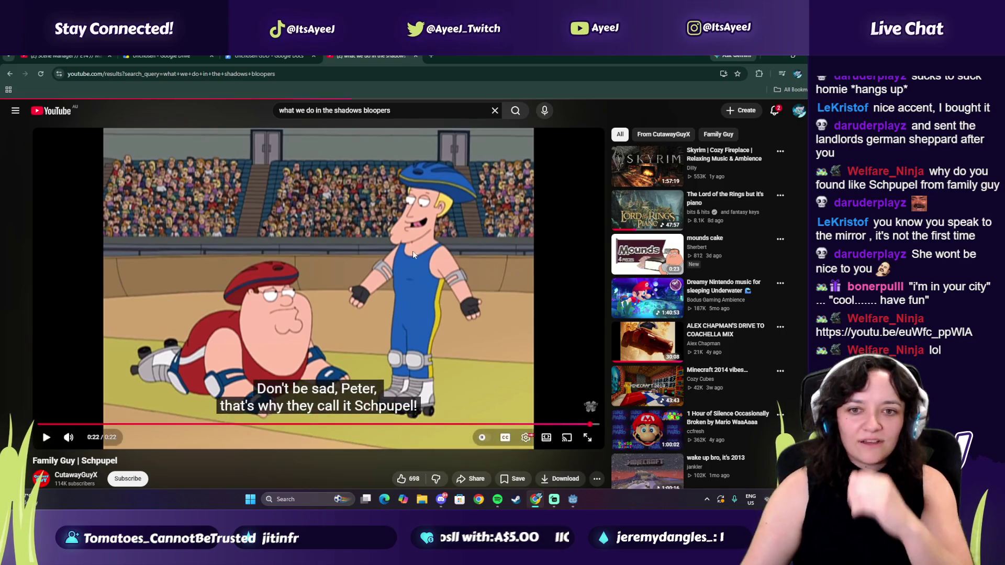
{"action": "scroll", "coordinate": [341, 293], "scroll_direction": "down", "scroll_amount": 5}
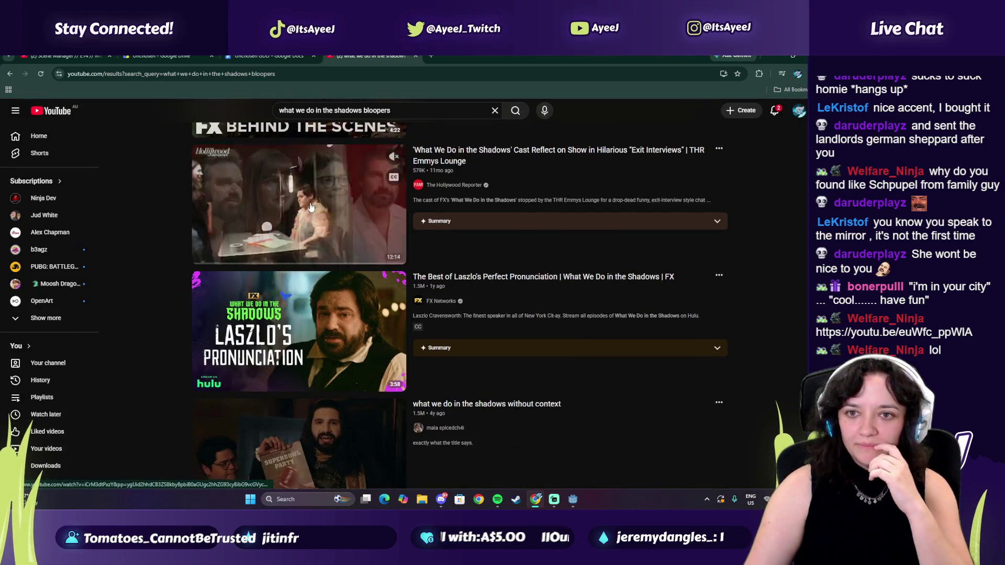
{"action": "scroll", "coordinate": [262, 293], "scroll_direction": "down", "scroll_amount": 3}
{"action": "left_click", "coordinate": [216, 265]}
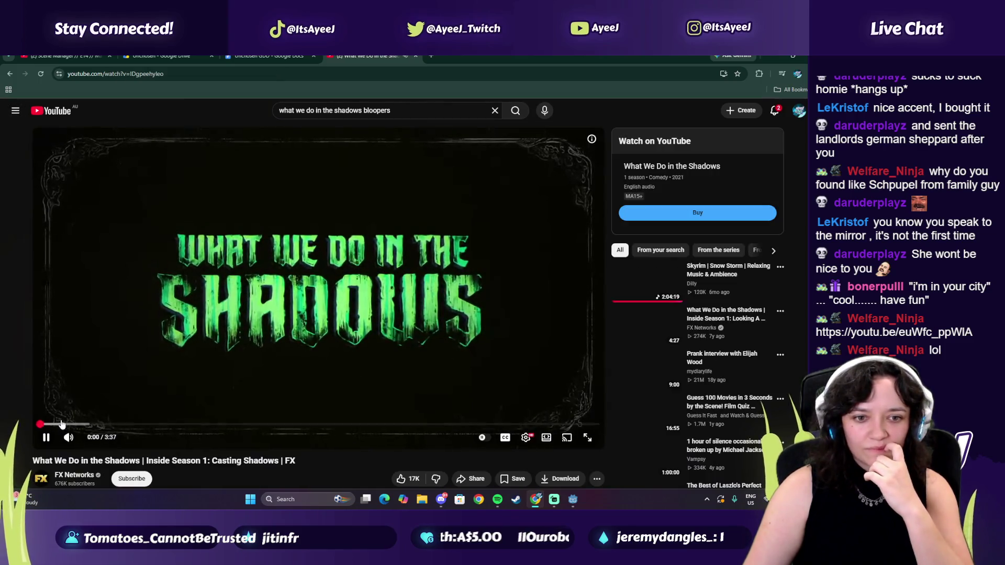
{"action": "left_click", "coordinate": [77, 425]}
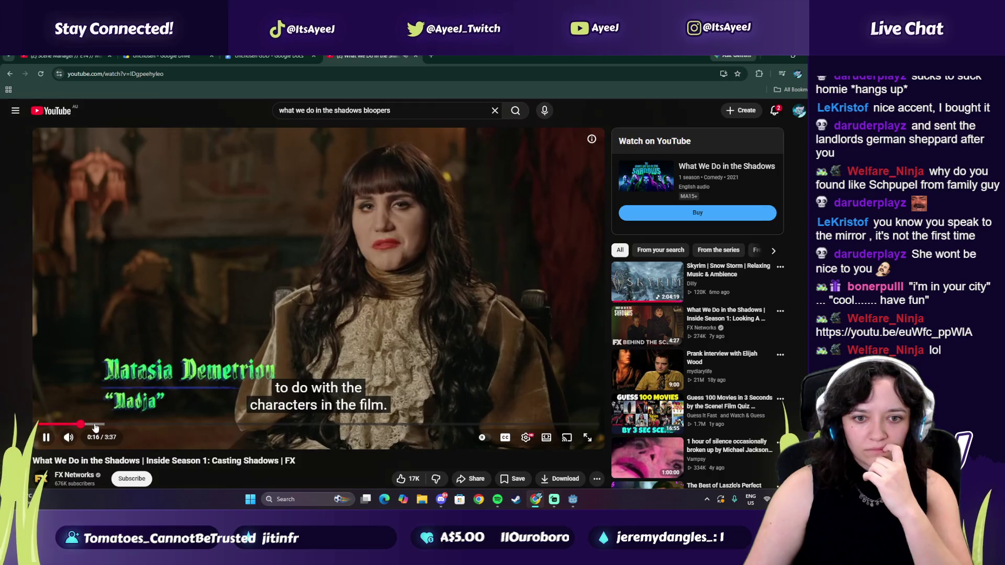
- Search 'nadja' instead and play the Nadja compilation from about 1:33
{"action": "double_click", "coordinate": [369, 111]}
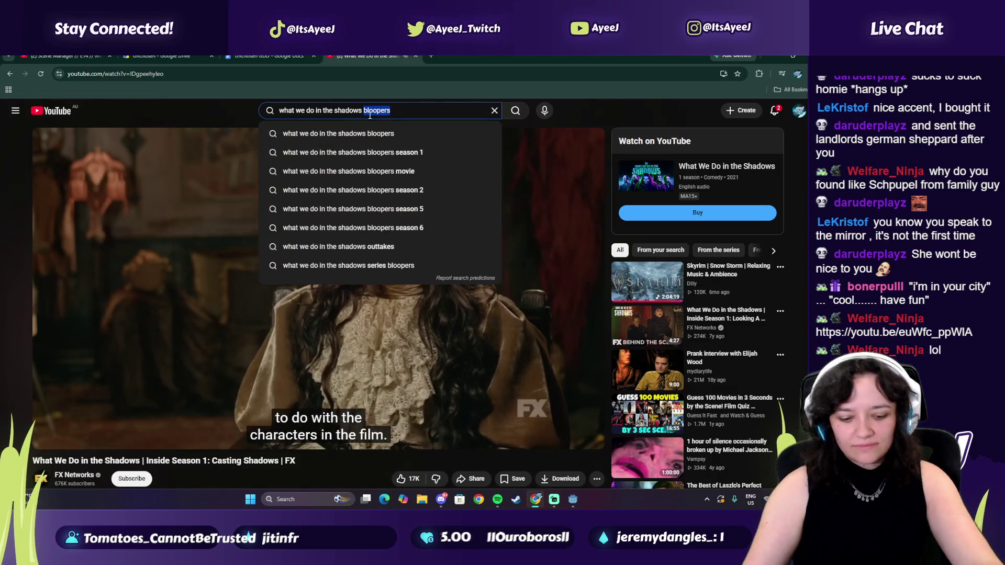
{"action": "type", "text": "nadja"}
{"action": "key", "text": "Return"}
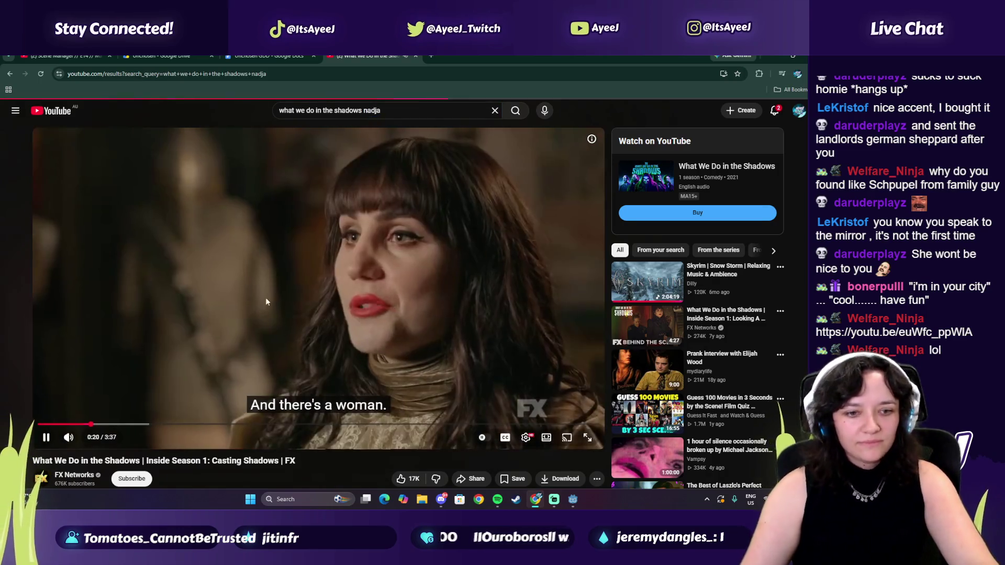
{"action": "left_click", "coordinate": [242, 380]}
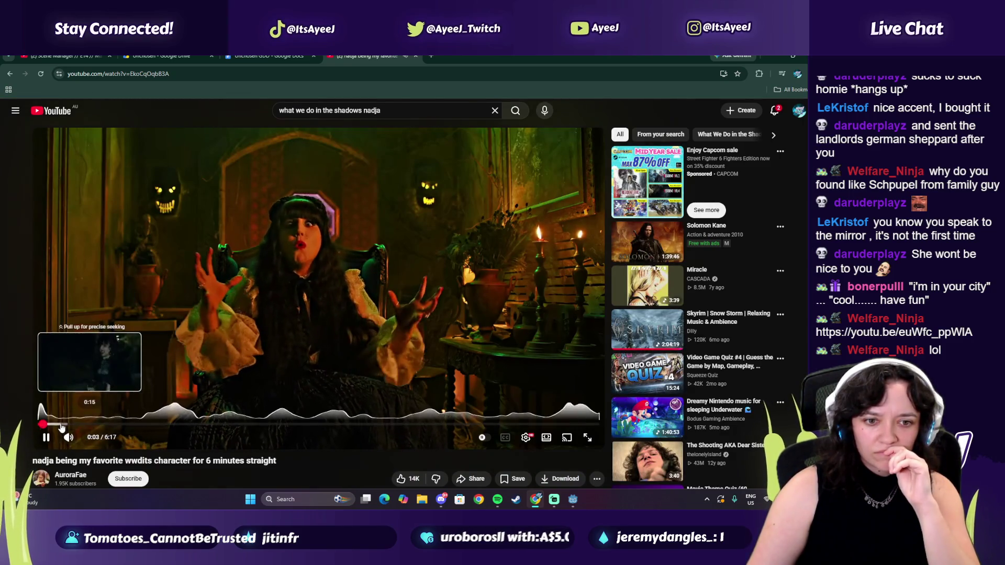
{"action": "left_click", "coordinate": [62, 424]}
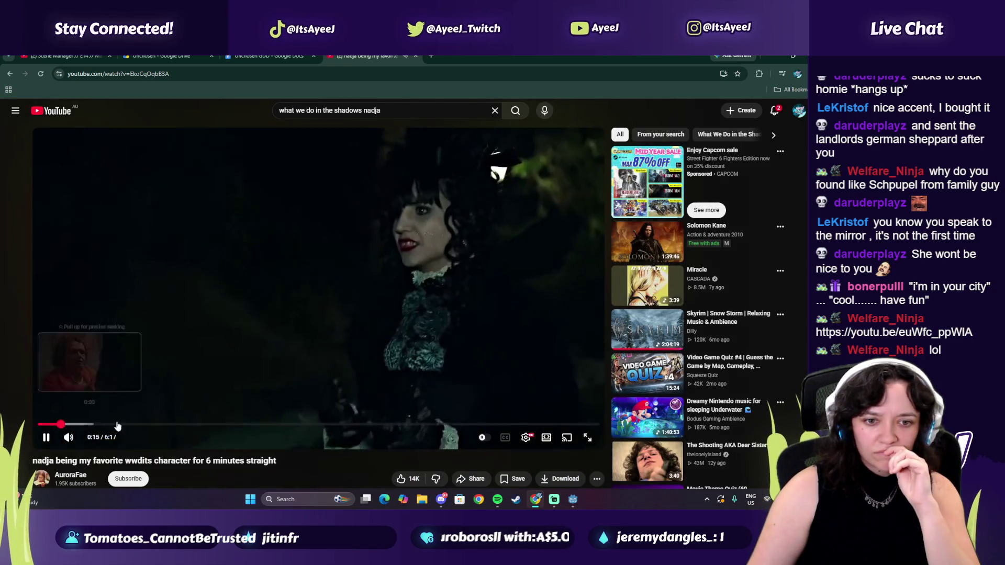
{"action": "left_click", "coordinate": [178, 424]}
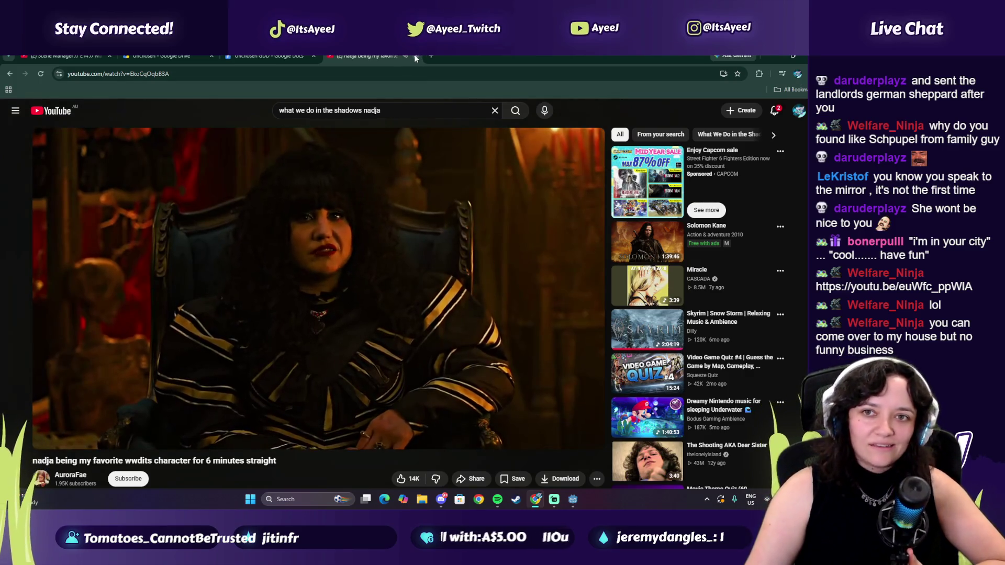
- Close the Nadja video and start a new music search
{"action": "left_click", "coordinate": [415, 56]}
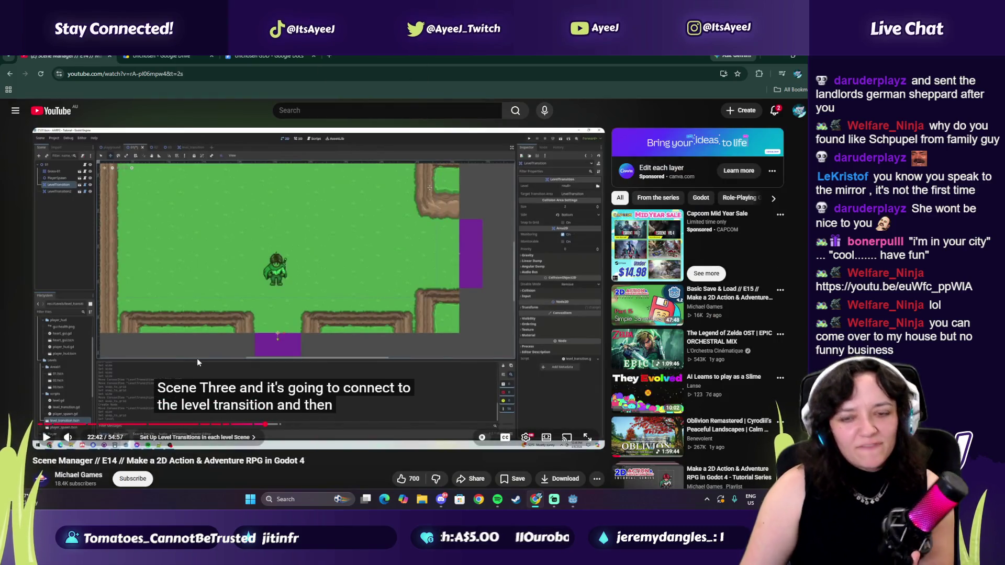
{"action": "left_click", "coordinate": [498, 499]}
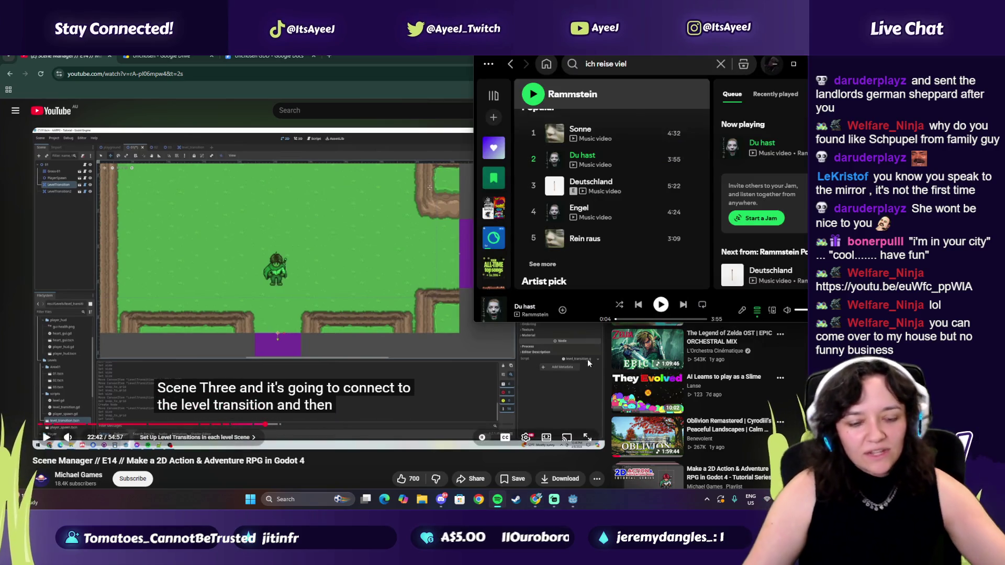
{"action": "left_click", "coordinate": [654, 67]}
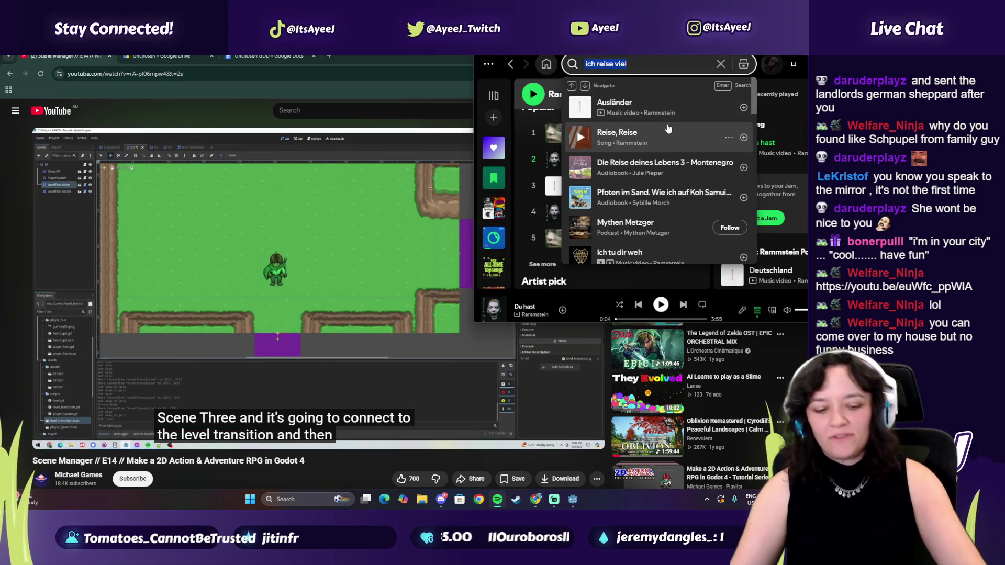
- Duplicate the Godot Scene Manager tutorial tab and click into its search box
{"action": "right_click", "coordinate": [55, 57]}
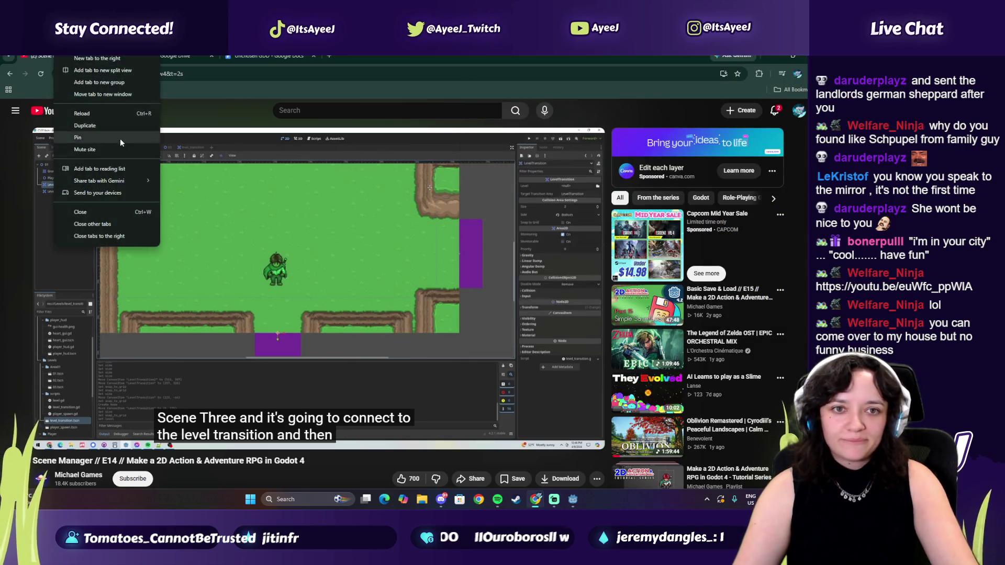
{"action": "left_click", "coordinate": [97, 125]}
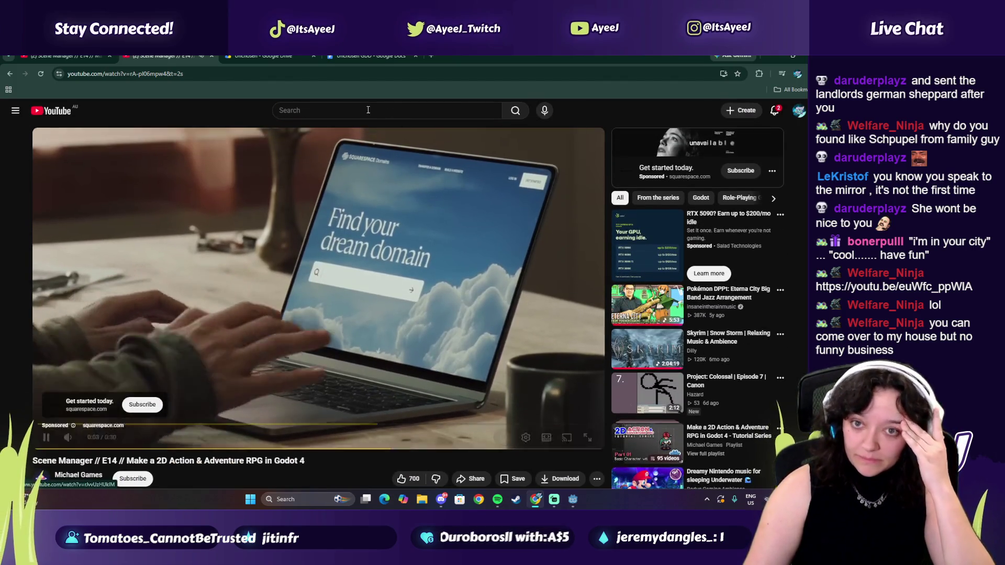
{"action": "left_click", "coordinate": [368, 110]}
- Search 'winter storm ambience' and play 'Blizzard | Winter Ambience | 1 Hour' at nearly full volume
{"action": "type", "text": "winter st"}
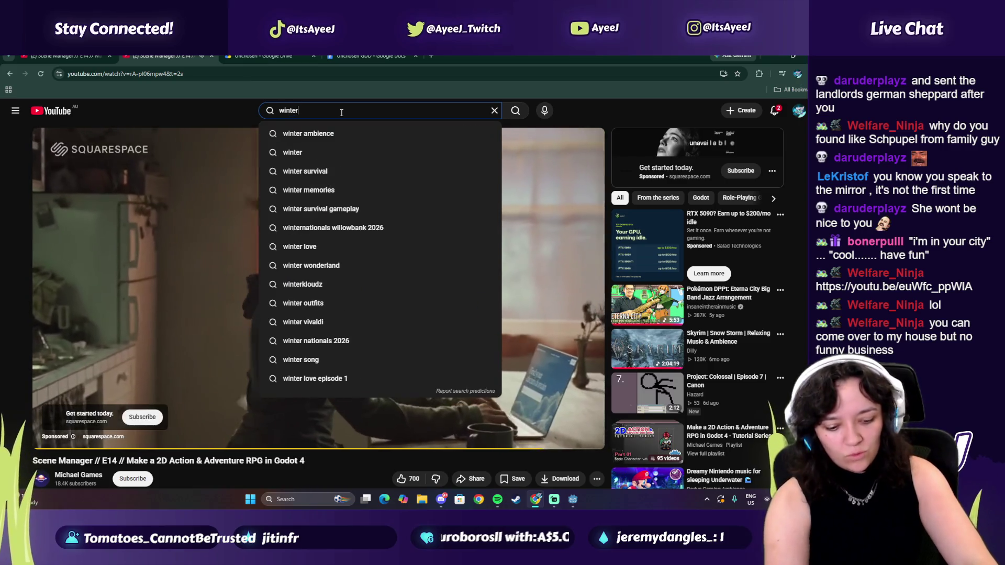
{"action": "type", "text": "orm ambience"}
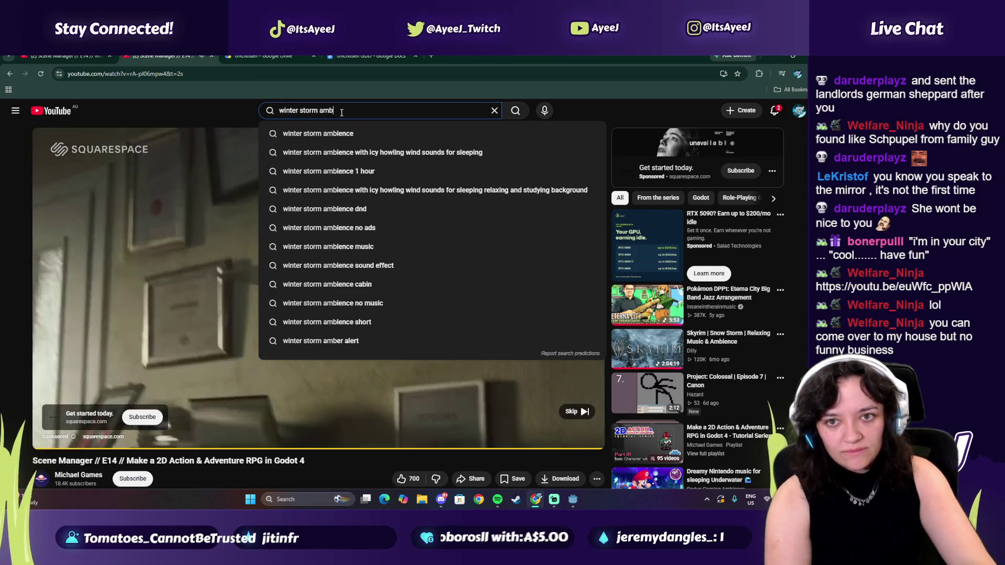
{"action": "key", "text": "Return"}
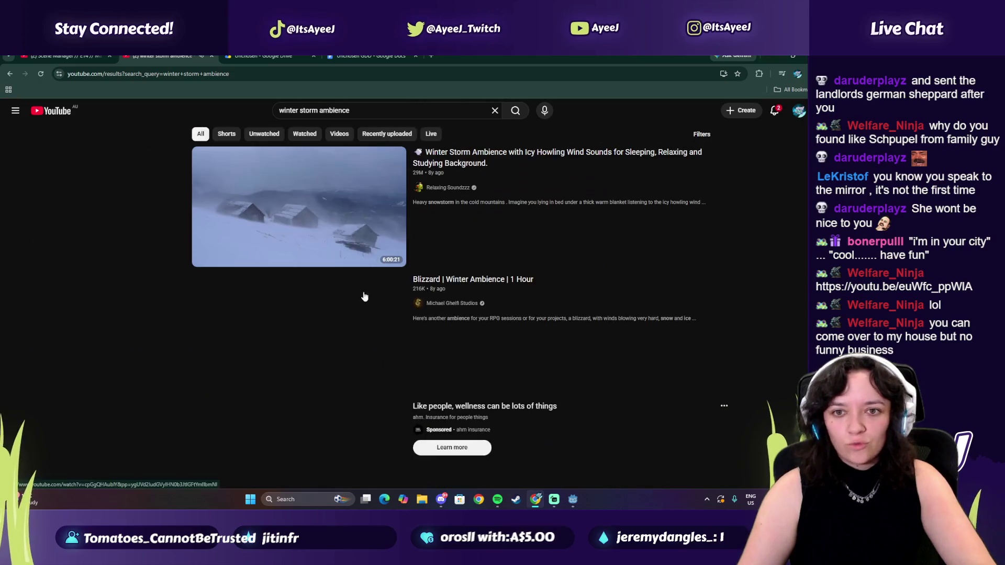
{"action": "left_click", "coordinate": [303, 343]}
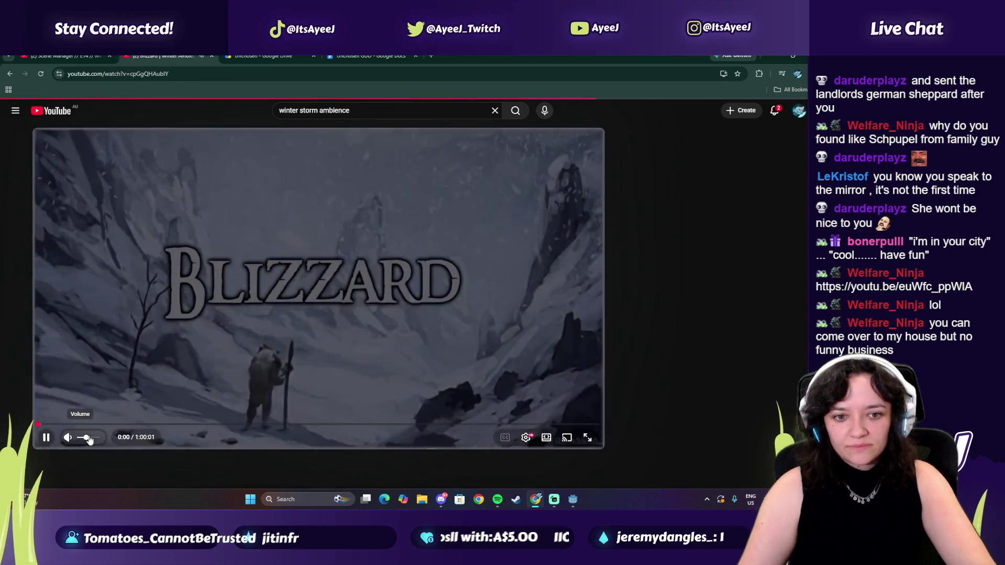
{"action": "left_click_drag", "start_coordinate": [87, 438], "coordinate": [98, 438]}
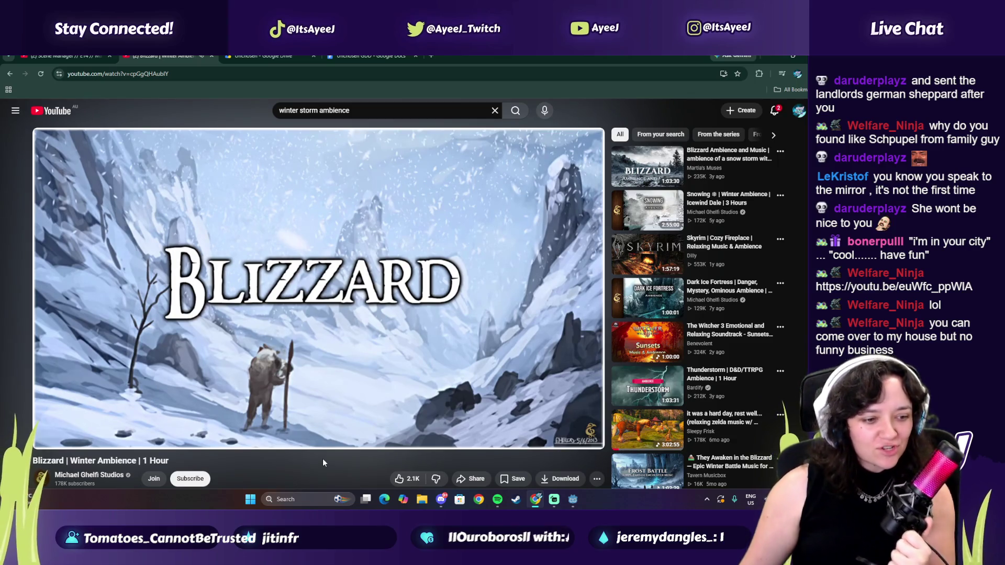
{"action": "left_click", "coordinate": [216, 352]}
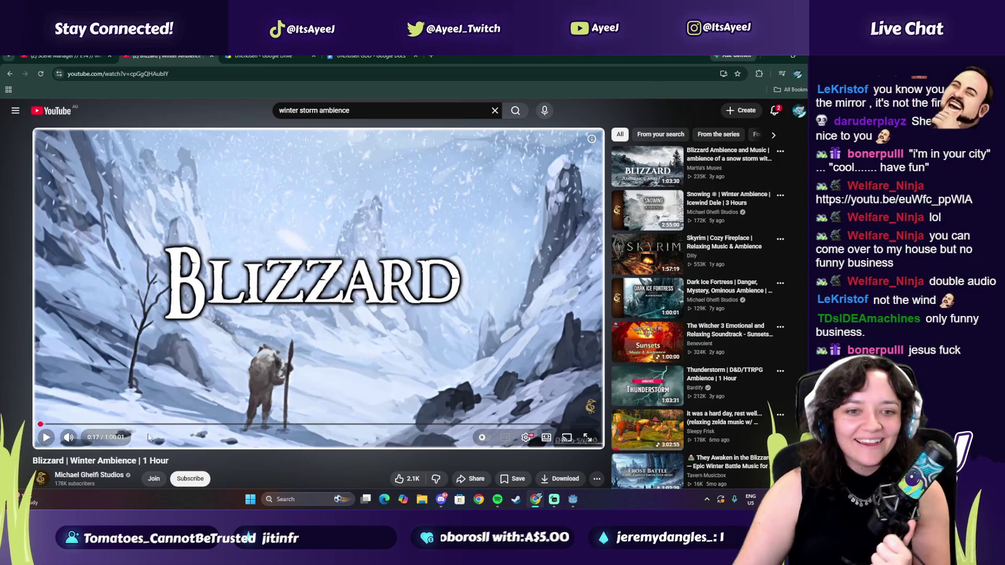
- Resume and pause the Blizzard ambience, then resume the Scene Manager tutorial at 23:13
{"action": "left_click", "coordinate": [107, 371]}
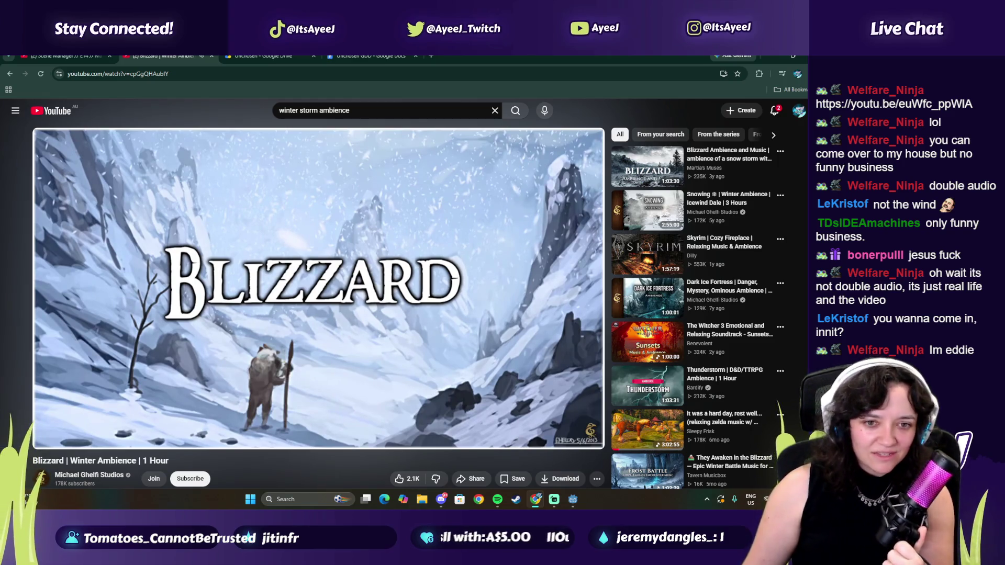
{"action": "left_click", "coordinate": [259, 374]}
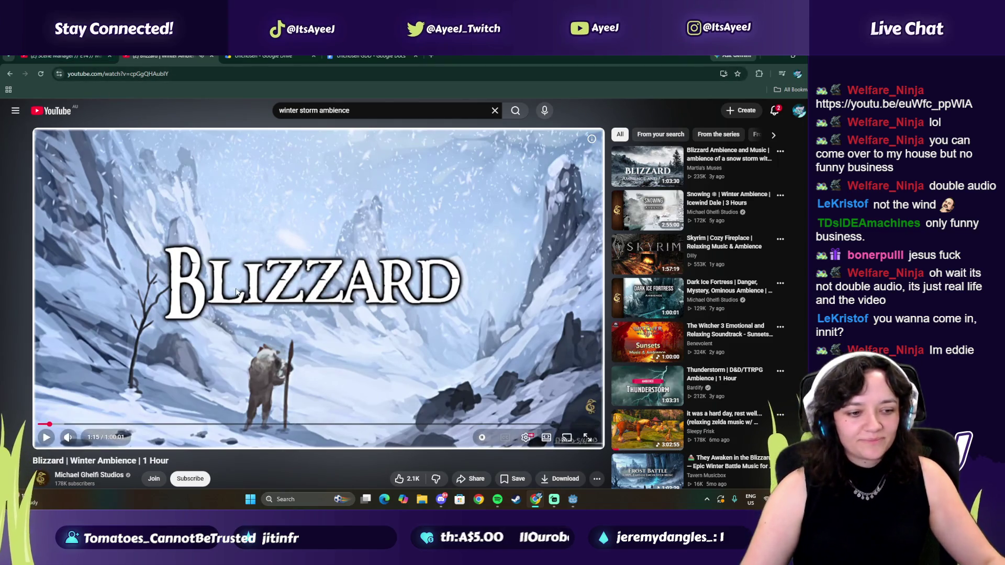
{"action": "key", "text": "ctrl+shift+Tab"}
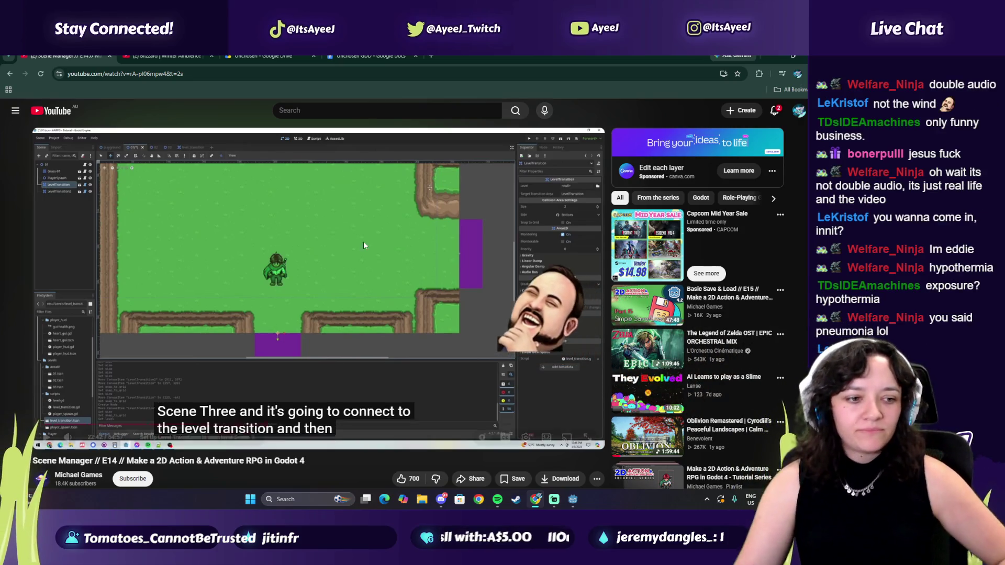
{"action": "left_click", "coordinate": [245, 262]}
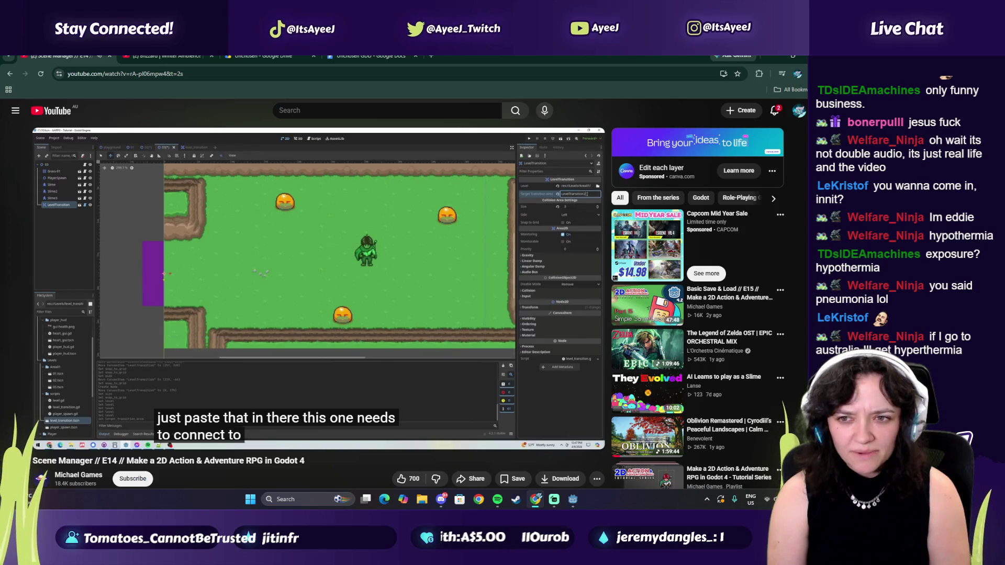
- Pause the tutorial after the level transition two explanation and bring Spotify up from the taskbar
{"action": "left_click", "coordinate": [404, 284]}
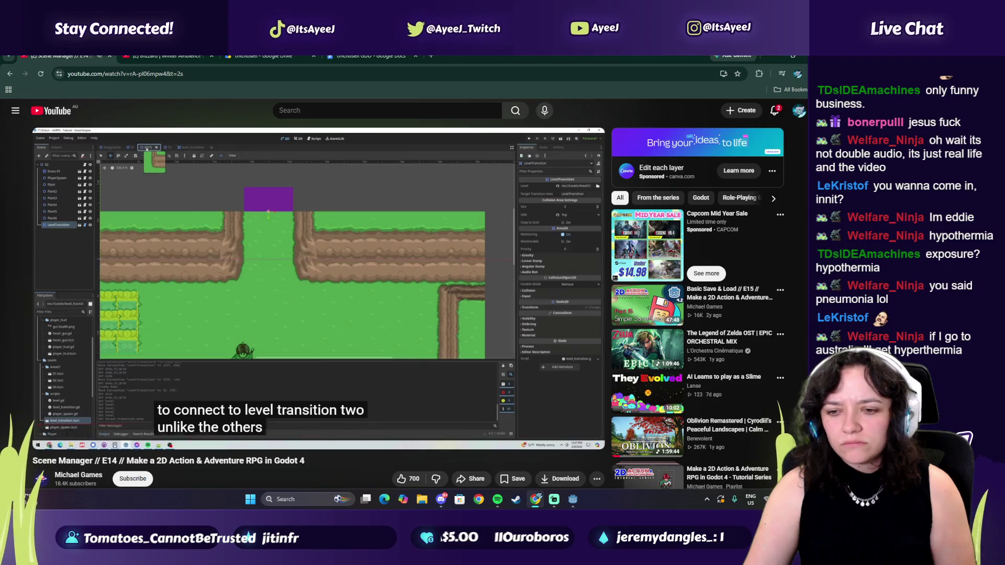
{"action": "left_click", "coordinate": [571, 502]}
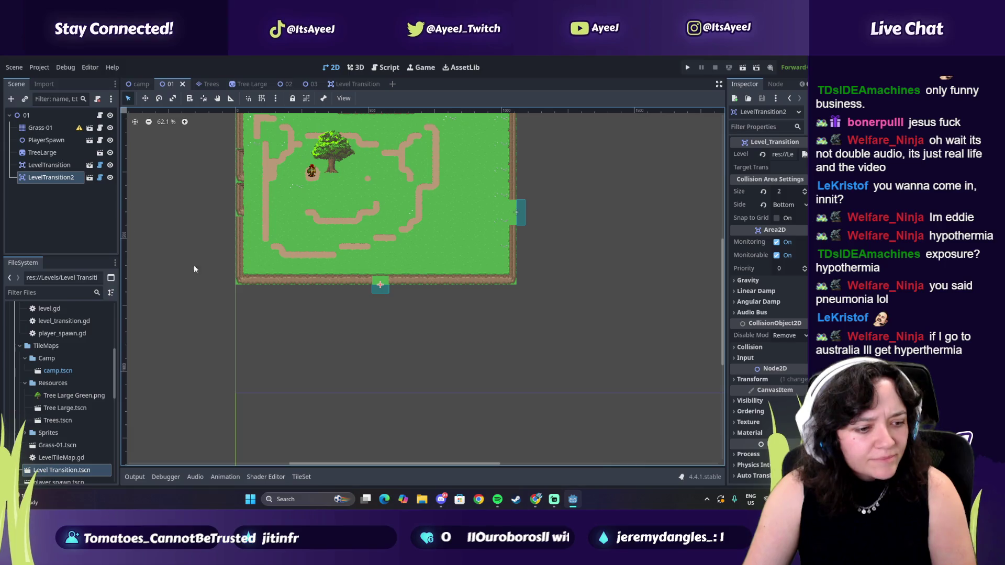
{"action": "scroll", "coordinate": [241, 170], "scroll_direction": "up", "scroll_amount": 3}
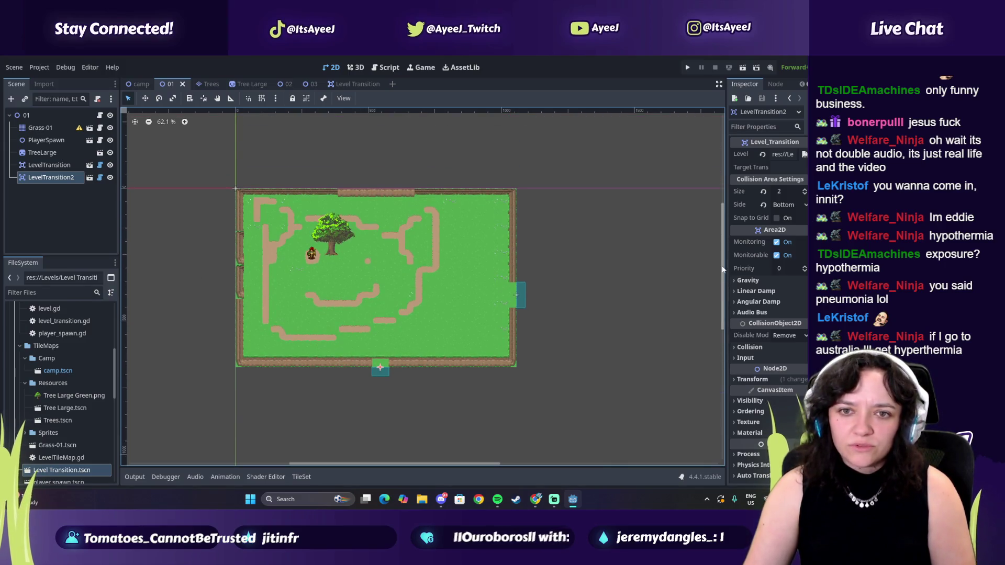
{"action": "left_click", "coordinate": [495, 498]}
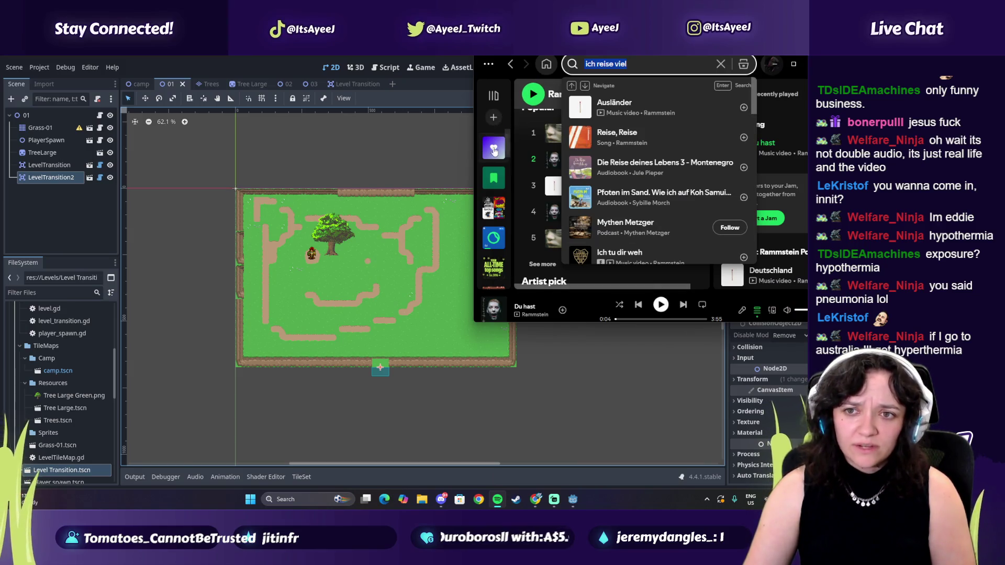
- Play Spotify's Scratching an Itch playlist on shuffle, skip ahead to In The Dark, and return to Godot
{"action": "left_click", "coordinate": [496, 210]}
{"action": "left_click", "coordinate": [495, 210]}
{"action": "left_click", "coordinate": [533, 185]}
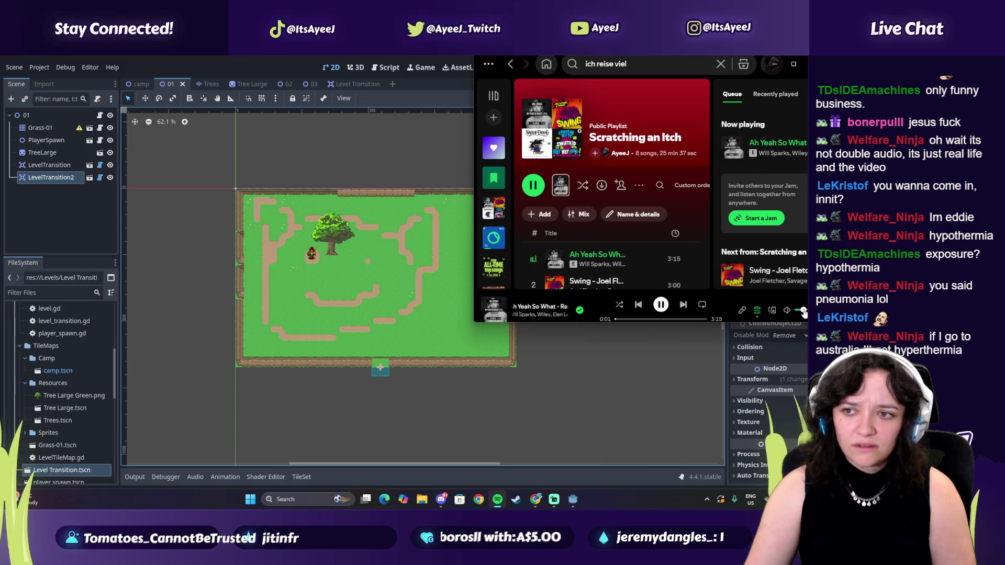
{"action": "left_click", "coordinate": [683, 308]}
{"action": "left_click", "coordinate": [620, 305]}
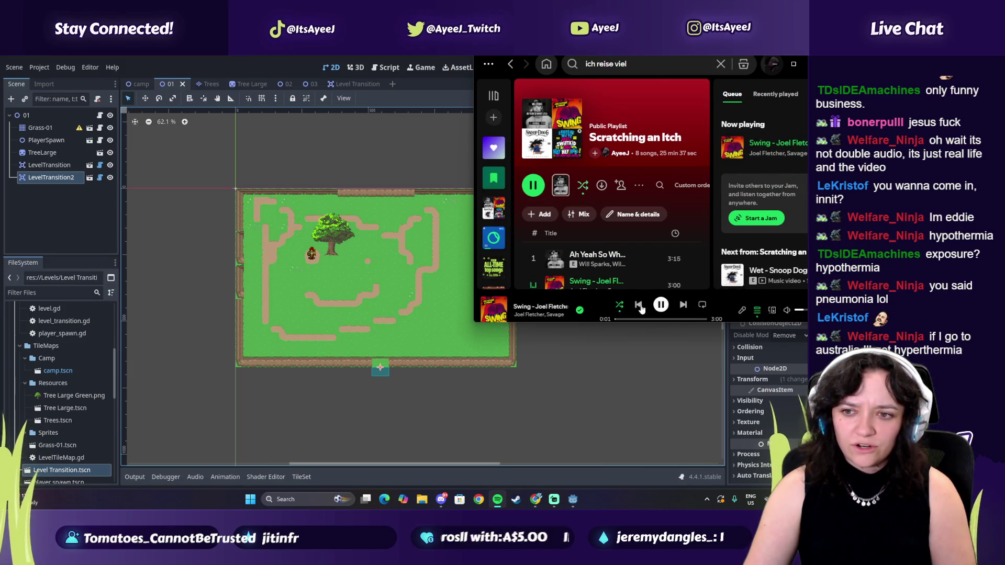
{"action": "left_click", "coordinate": [682, 305]}
{"action": "left_click", "coordinate": [683, 306]}
{"action": "left_click", "coordinate": [682, 306]}
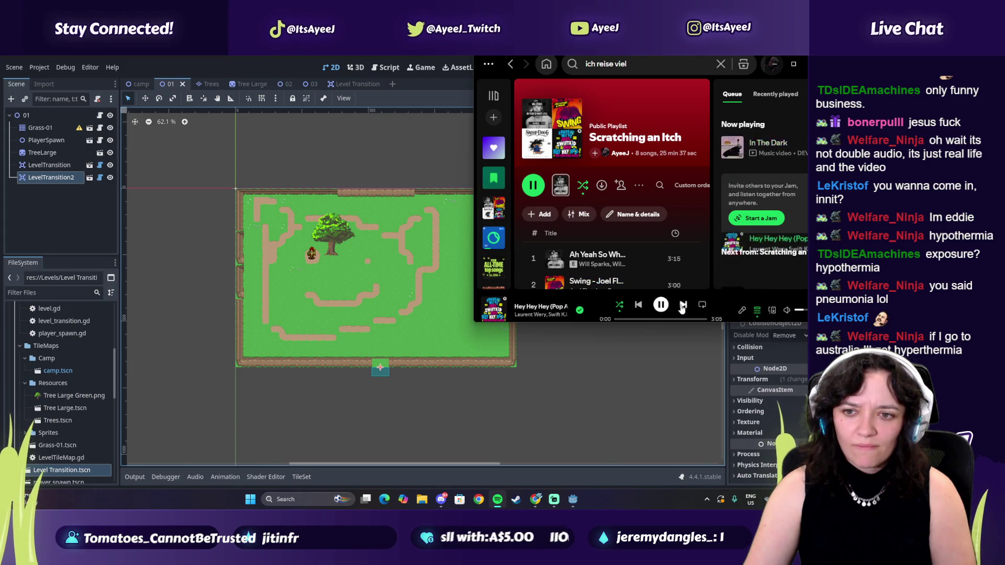
{"action": "left_click", "coordinate": [644, 306]}
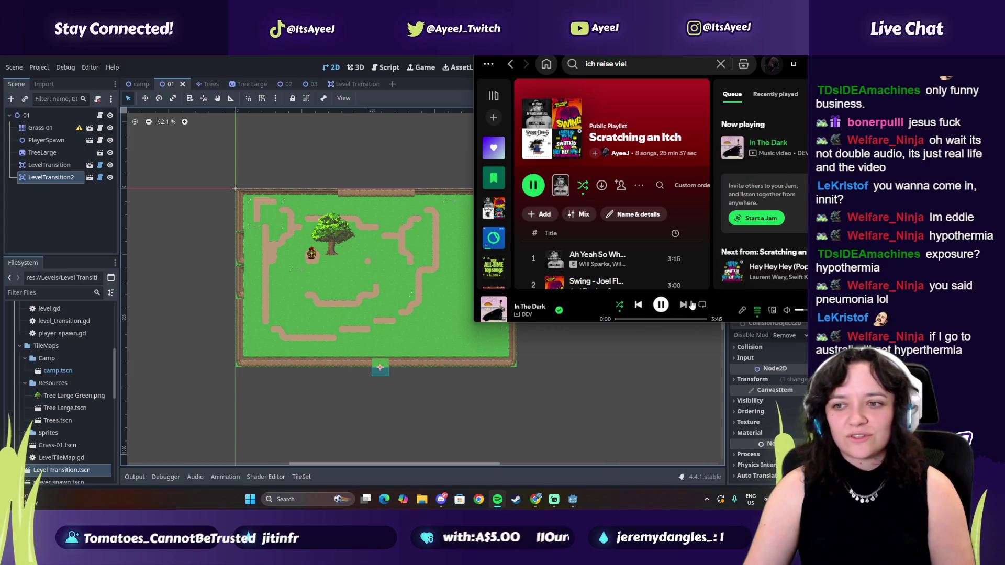
{"action": "left_click", "coordinate": [644, 361]}
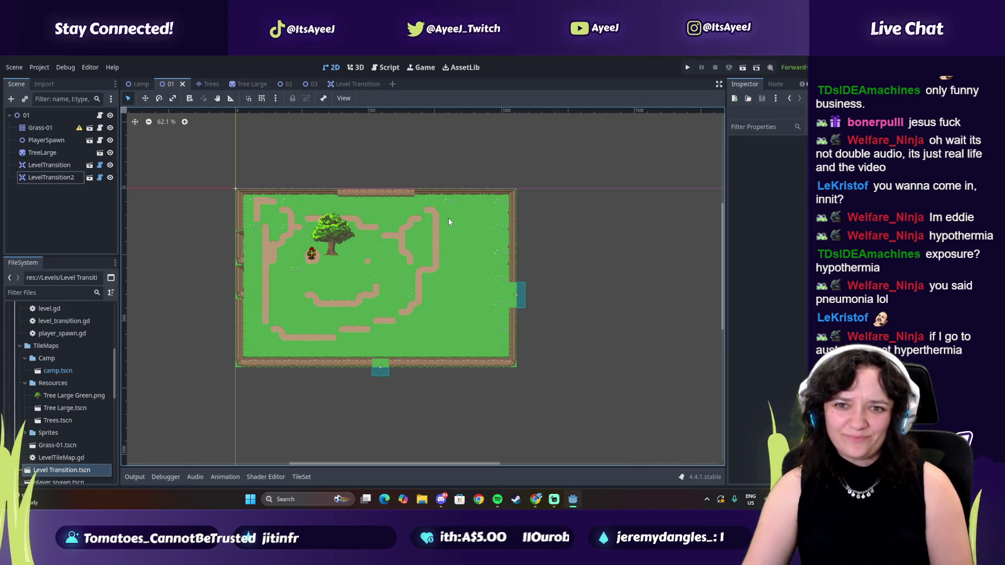
- Inspect level 01's first LevelTransition, then rewind the YouTube tutorial to 22:36
{"action": "left_click", "coordinate": [49, 165]}
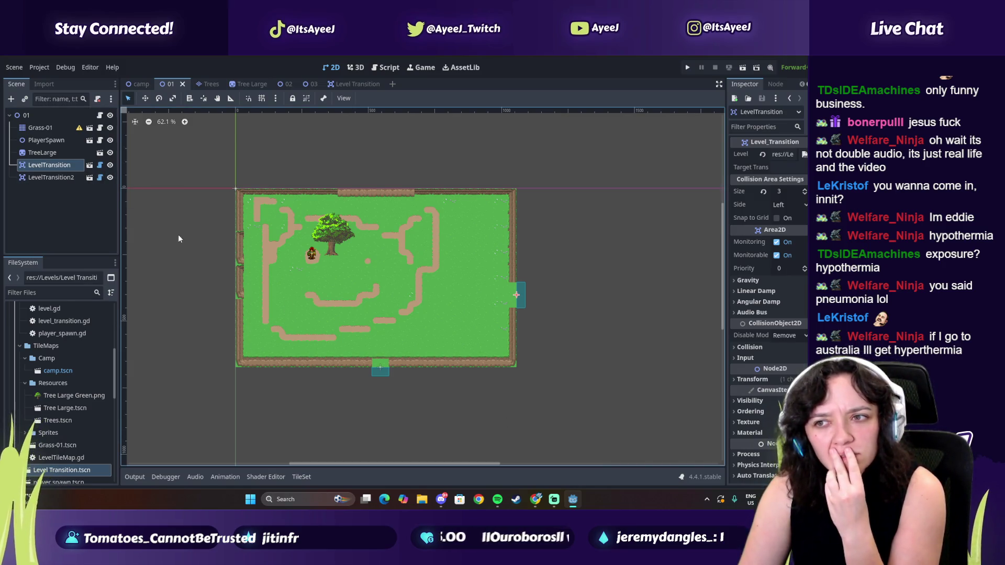
{"action": "left_click", "coordinate": [536, 499]}
{"action": "left_click", "coordinate": [265, 425]}
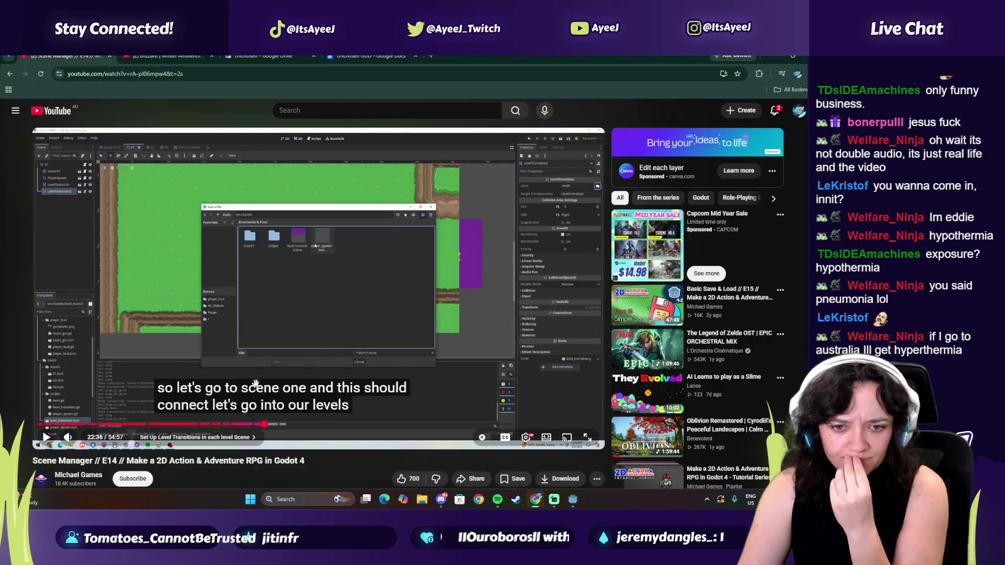
- Rewatch the tutorial from 22:36 to about 22:55 on linking target scenes, then return to Godot
{"action": "left_click", "coordinate": [251, 327]}
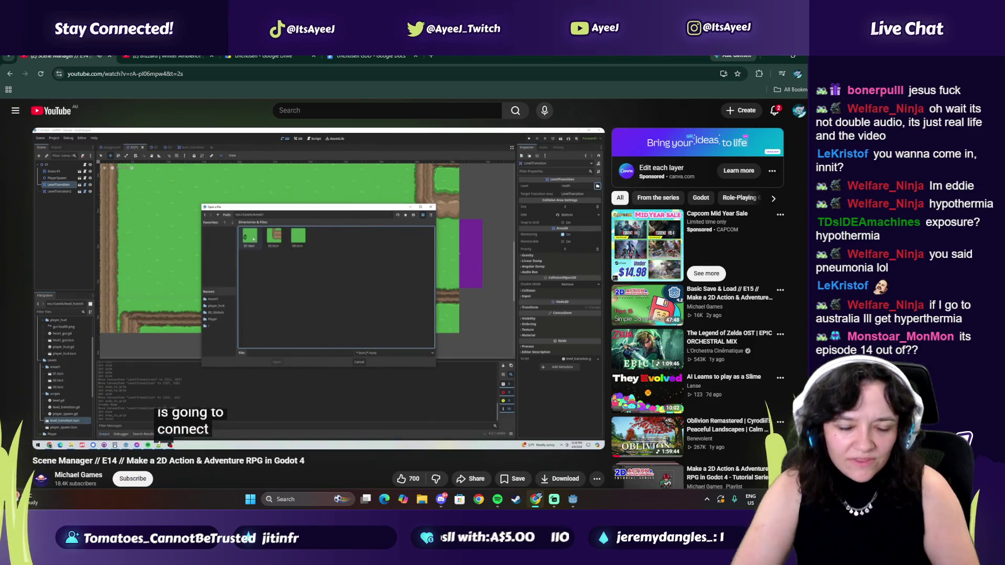
{"action": "left_click", "coordinate": [431, 268]}
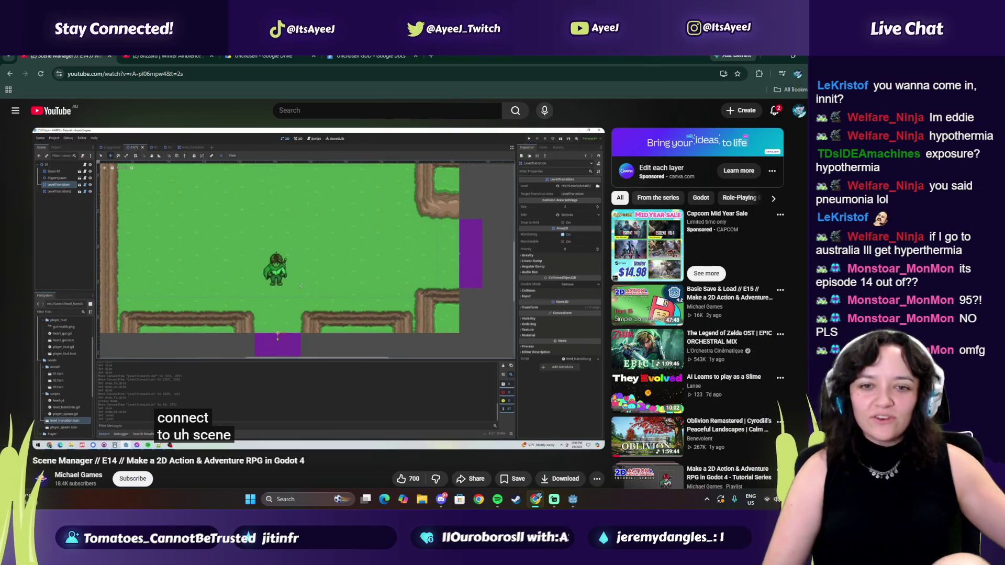
{"action": "mouse_move", "coordinate": [389, 241]}
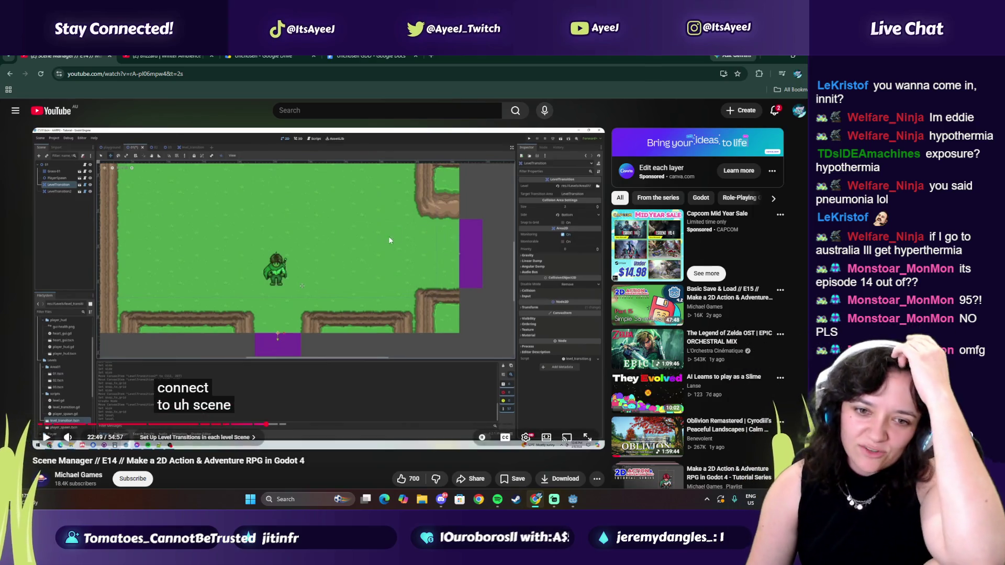
{"action": "left_click", "coordinate": [362, 296]}
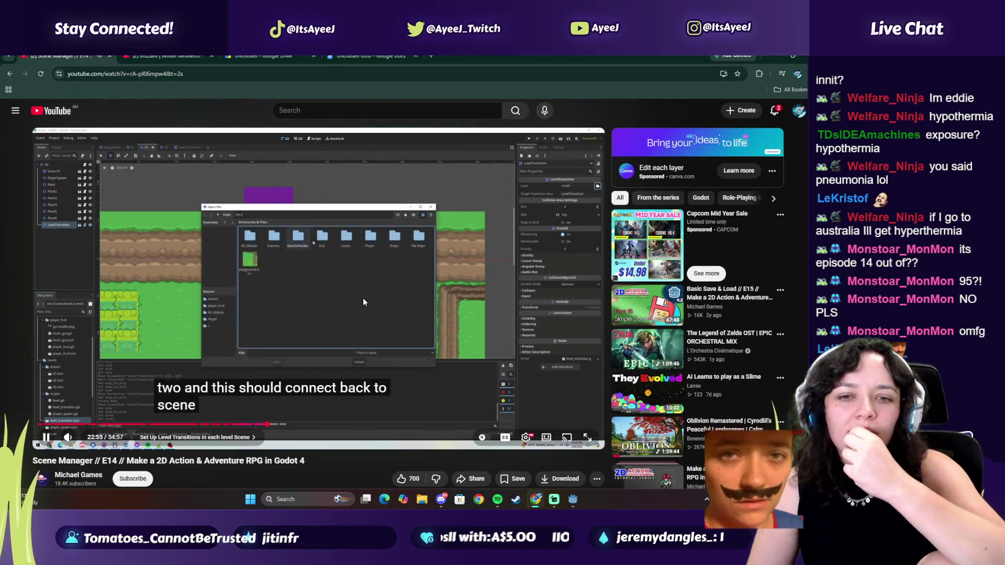
{"action": "left_click", "coordinate": [365, 301]}
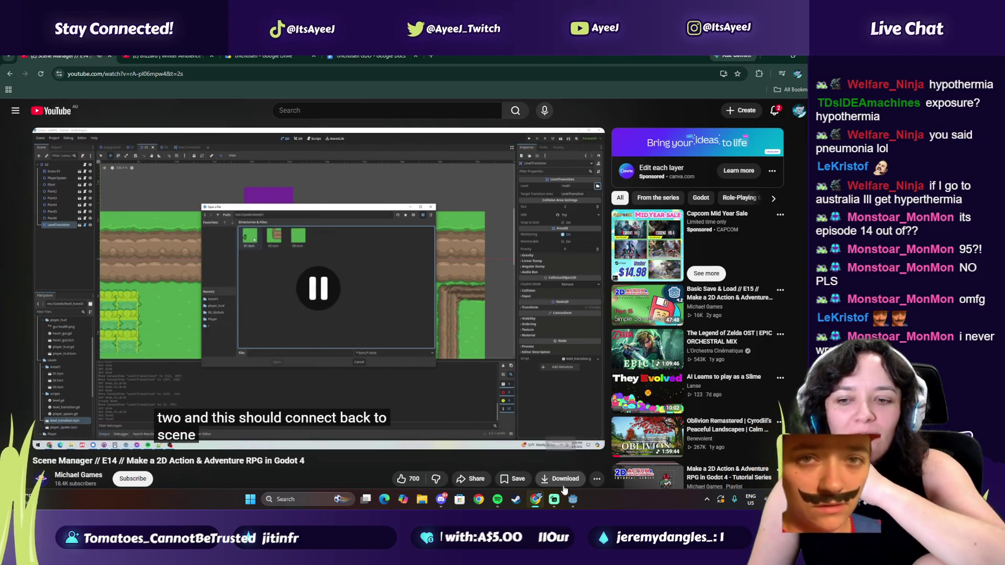
{"action": "mouse_move", "coordinate": [556, 501]}
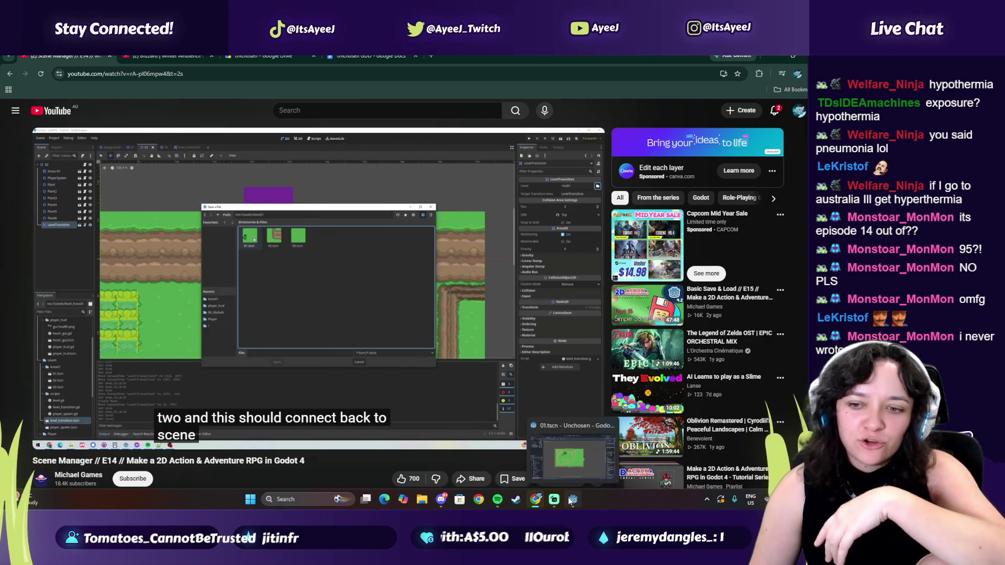
{"action": "left_click", "coordinate": [572, 500]}
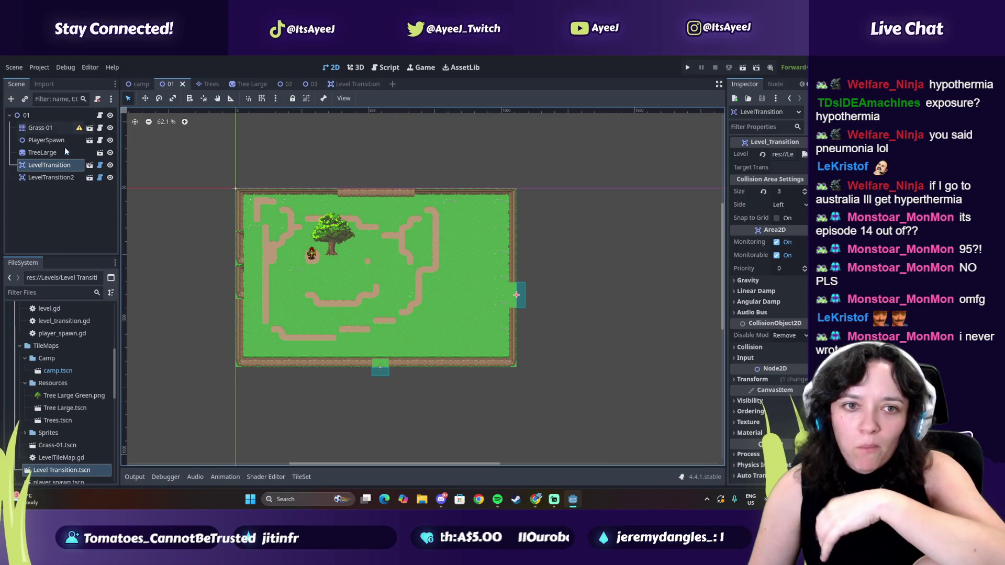
- Select LevelTransition2 (Size 2, Bottom side) and click into its empty Target Transition field
{"action": "left_click", "coordinate": [56, 178]}
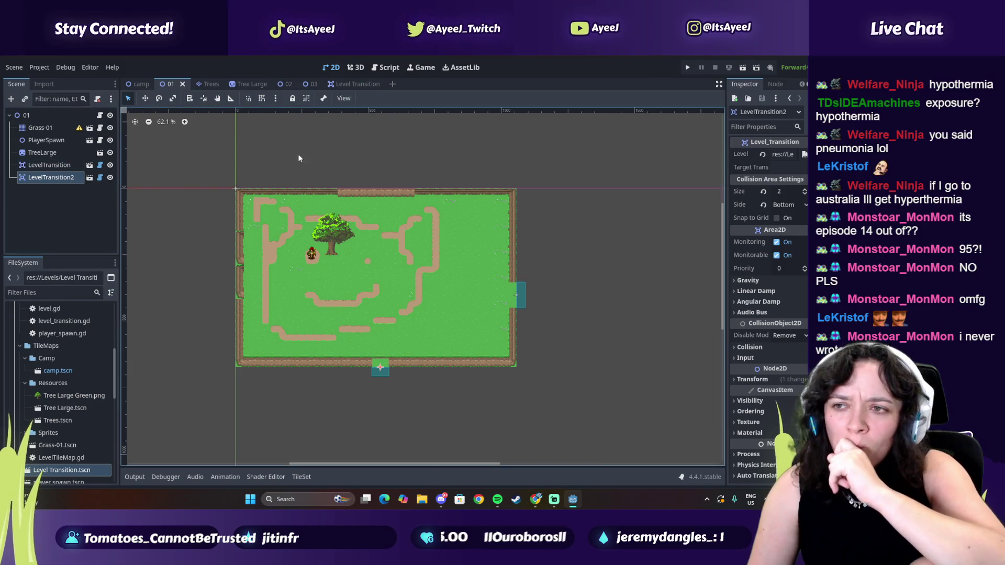
{"action": "left_click", "coordinate": [792, 169]}
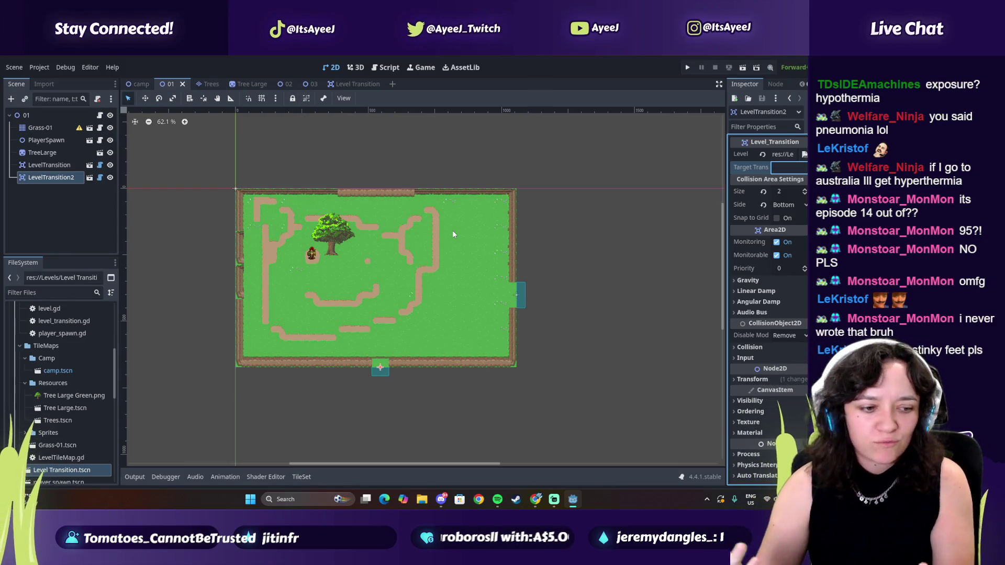
- Seek the tutorial back to about 21:32, pause at 21:57 on adding a level transition, and return to Godot
{"action": "mouse_move", "coordinate": [543, 499]}
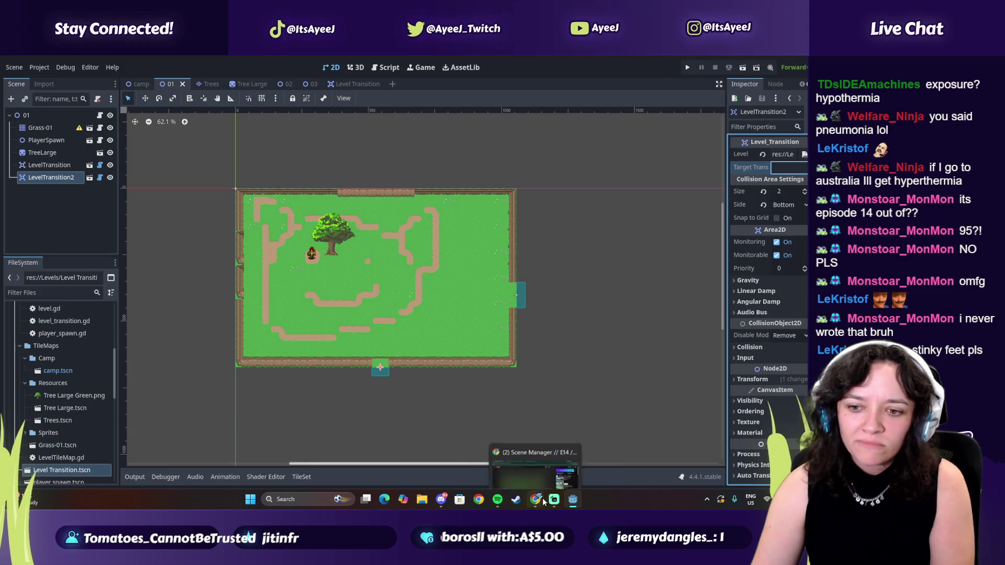
{"action": "left_click", "coordinate": [544, 502]}
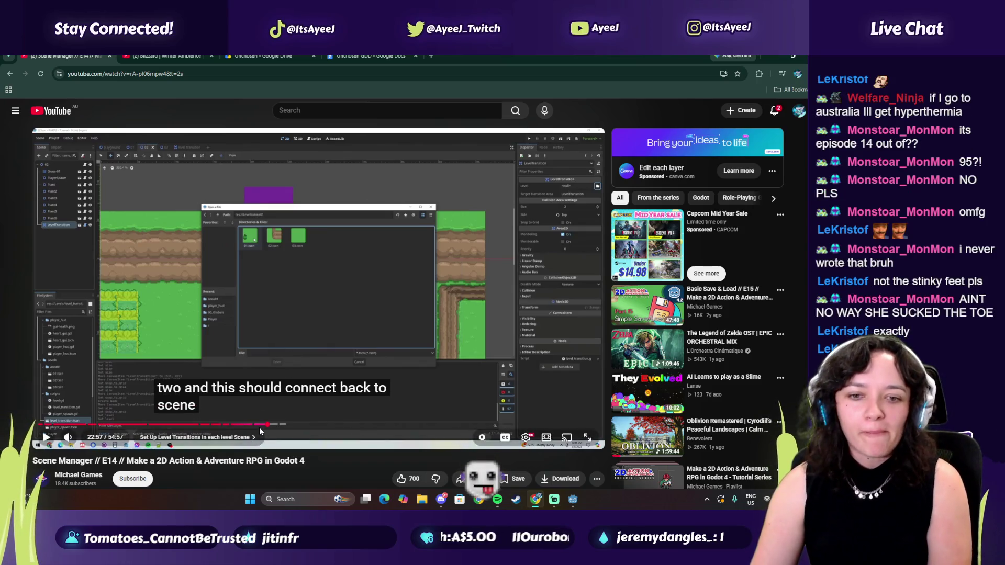
{"action": "left_click", "coordinate": [259, 425]}
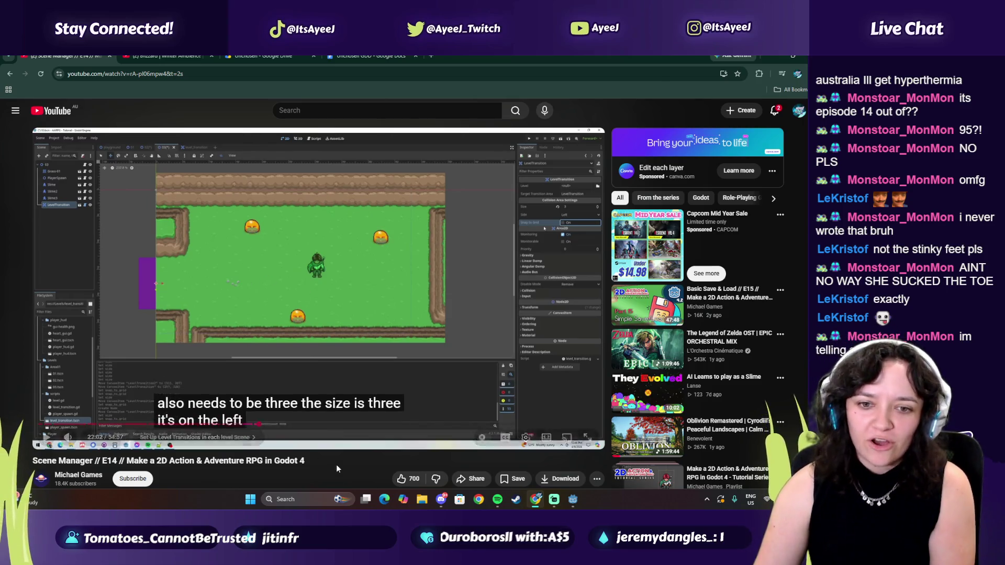
{"action": "left_click", "coordinate": [253, 424]}
{"action": "left_click", "coordinate": [268, 332]}
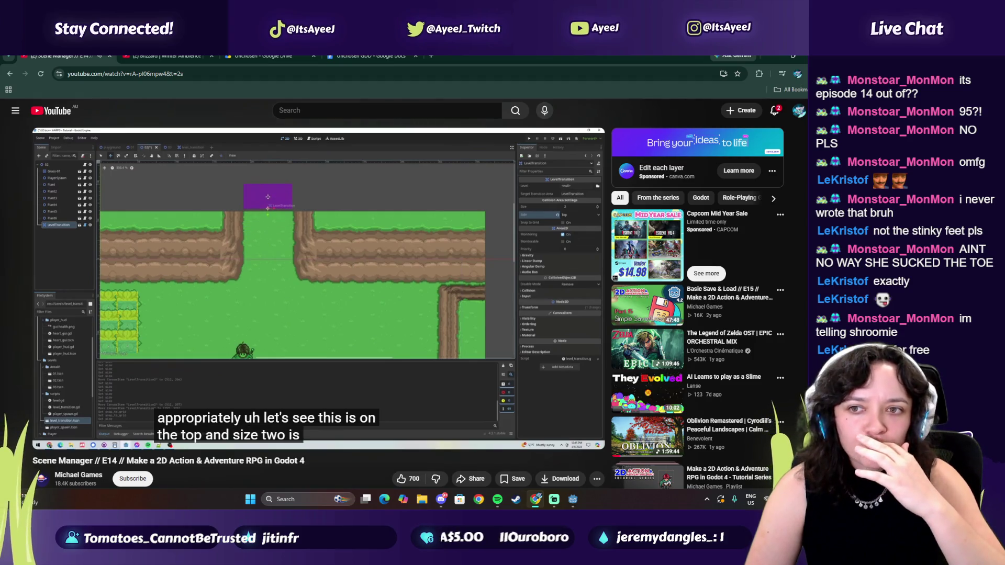
{"action": "mouse_move", "coordinate": [250, 286]}
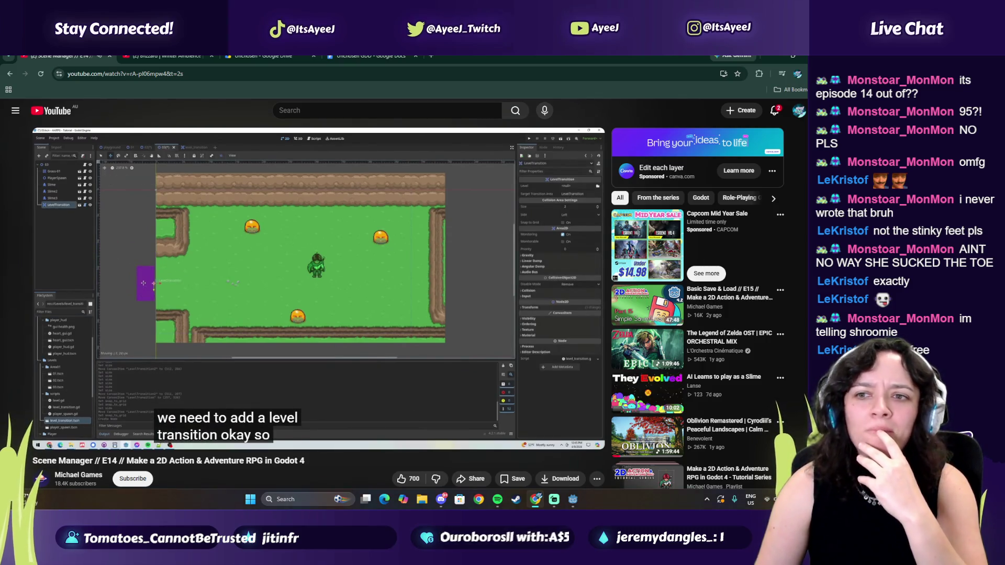
{"action": "left_click", "coordinate": [478, 154]}
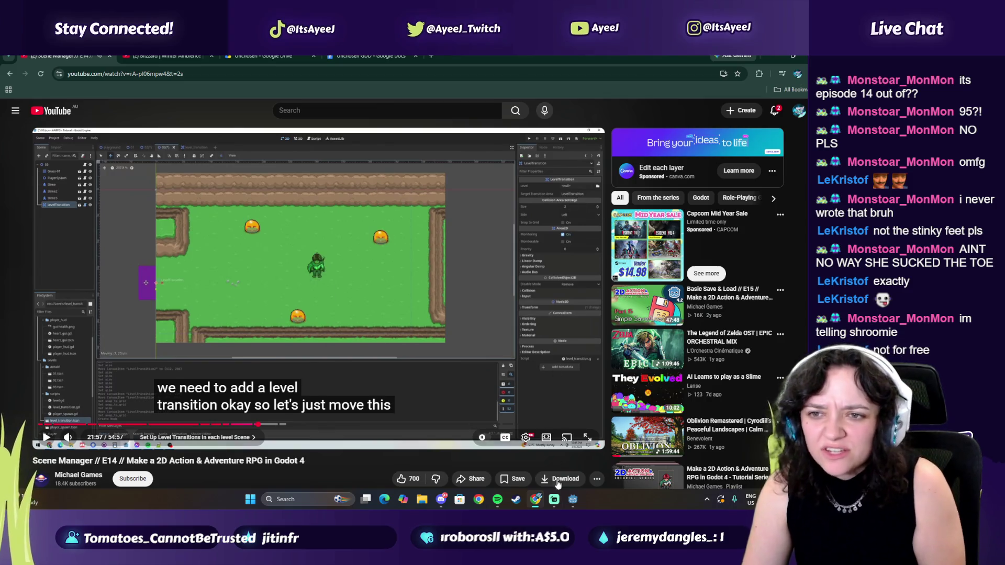
{"action": "left_click", "coordinate": [572, 499]}
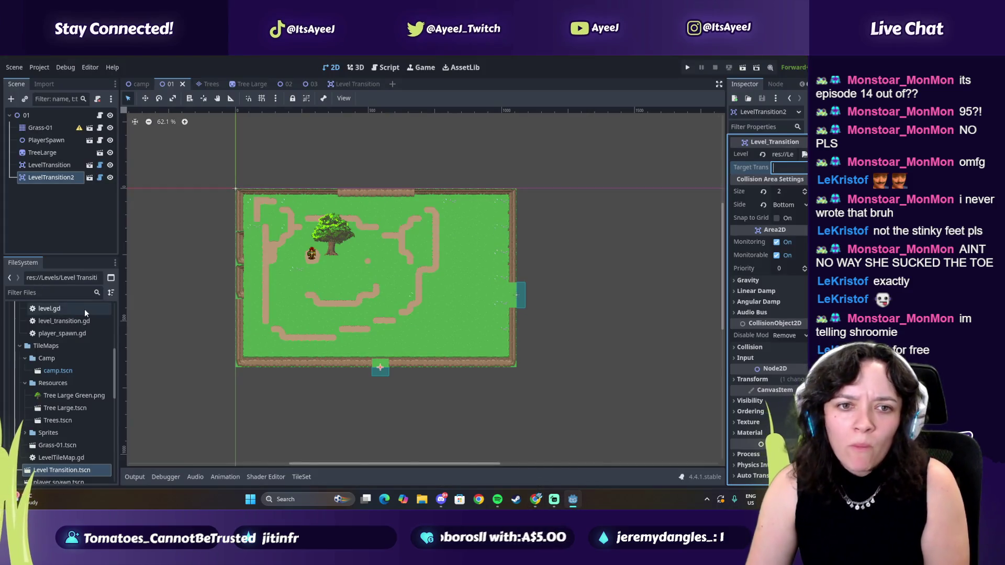
- Set Target Transition to 'LevelTransition' in Level Transition.tscn, save, and return to the 01 scene
{"action": "double_click", "coordinate": [55, 471]}
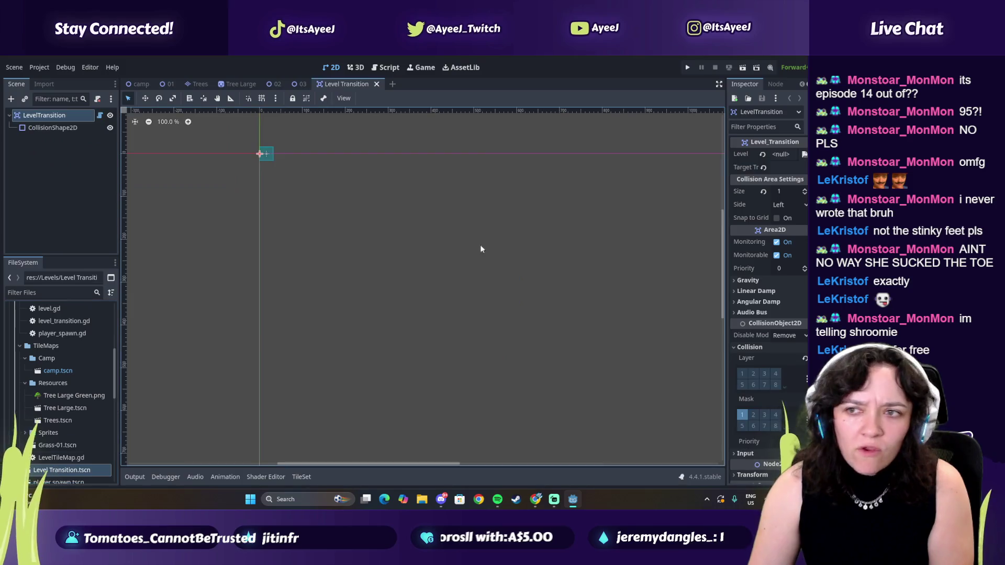
{"action": "left_click", "coordinate": [782, 167]}
{"action": "type", "text": "L"}
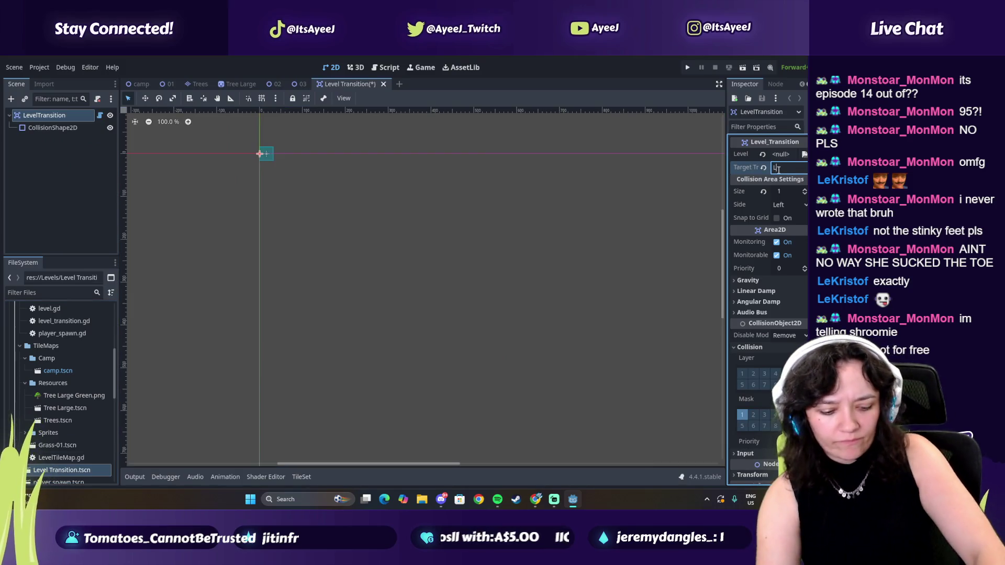
{"action": "type", "text": "evelTransition"}
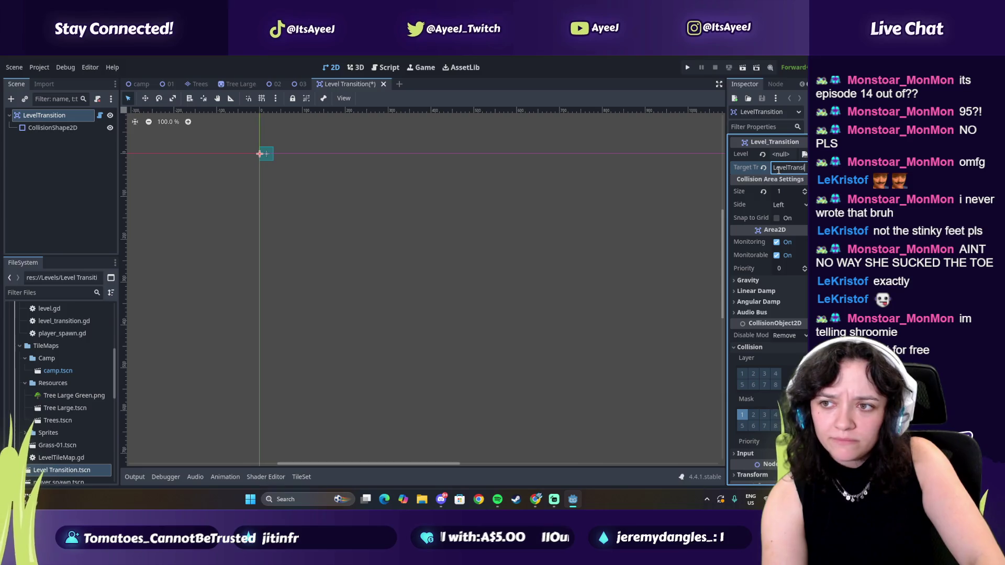
{"action": "key", "text": "ctrl+s"}
{"action": "left_click", "coordinate": [168, 84]}
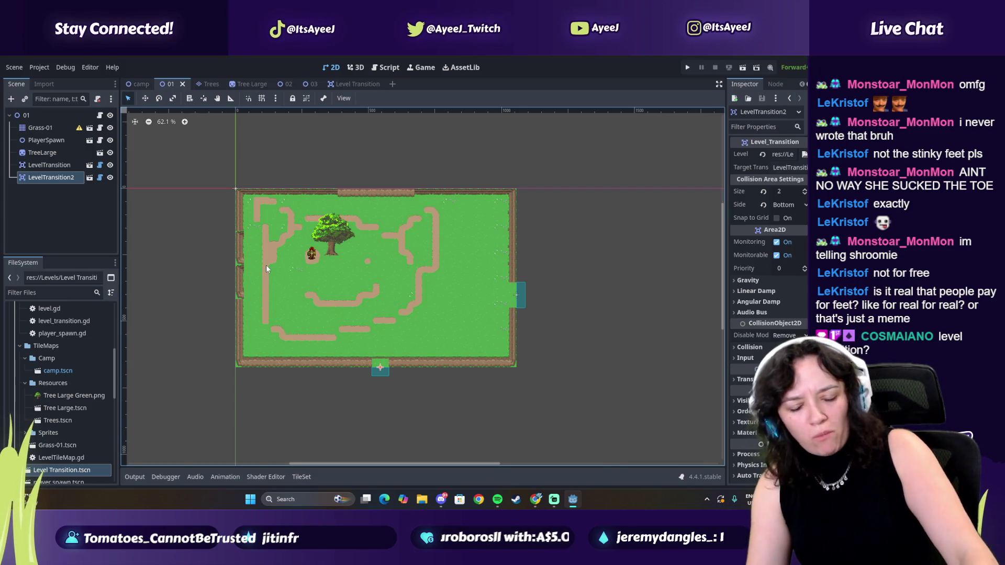
{"action": "key", "text": "alt+Tab"}
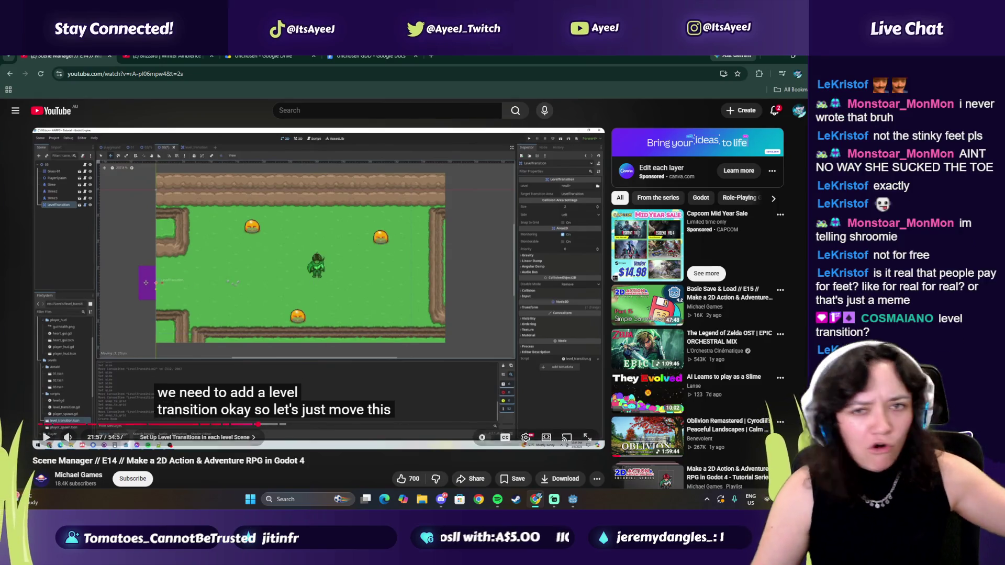
- Play the tutorial from 21:57 to about 22:59, skipping the sponsored ad partway
{"action": "left_click", "coordinate": [321, 282]}
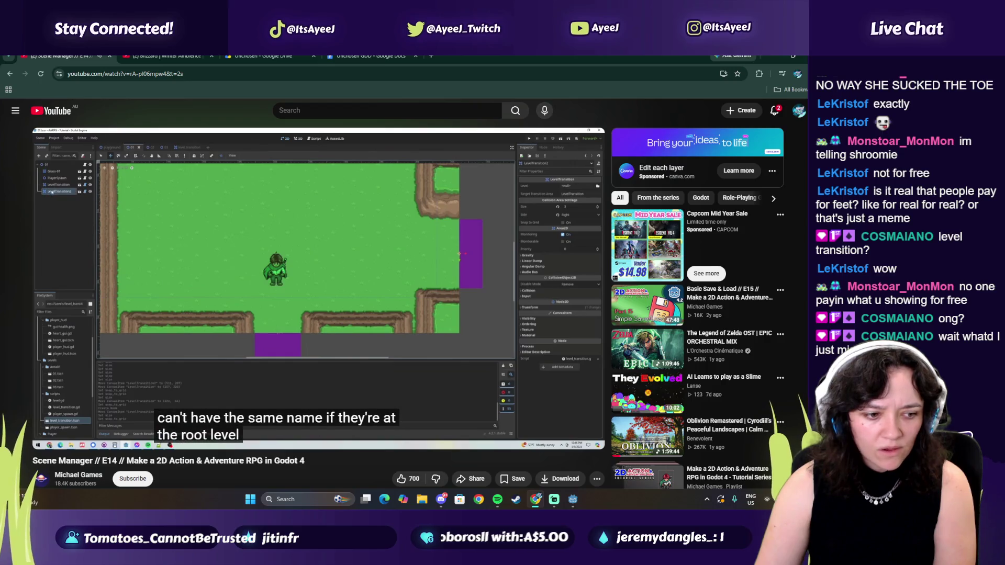
{"action": "left_click", "coordinate": [368, 286]}
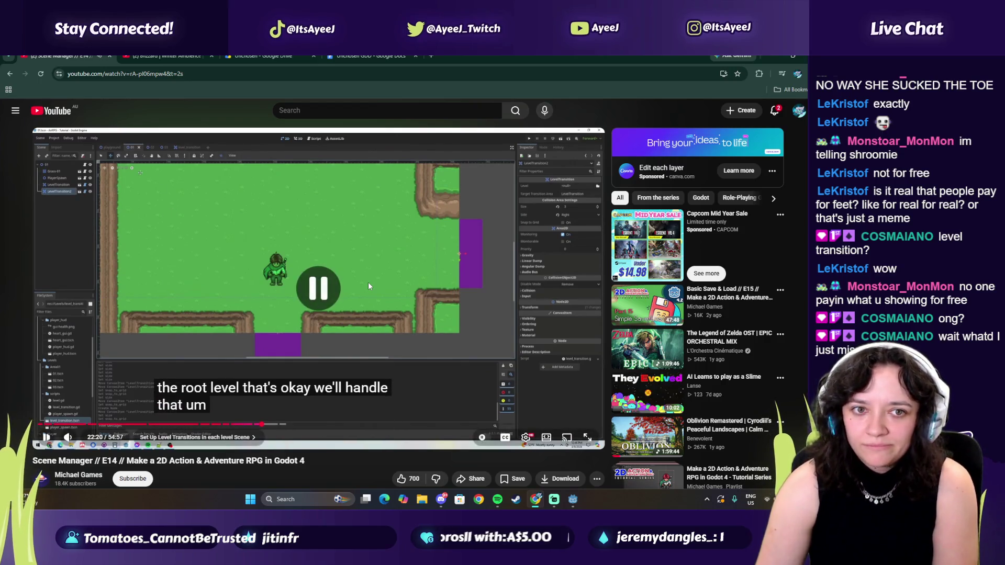
{"action": "left_click", "coordinate": [398, 302]}
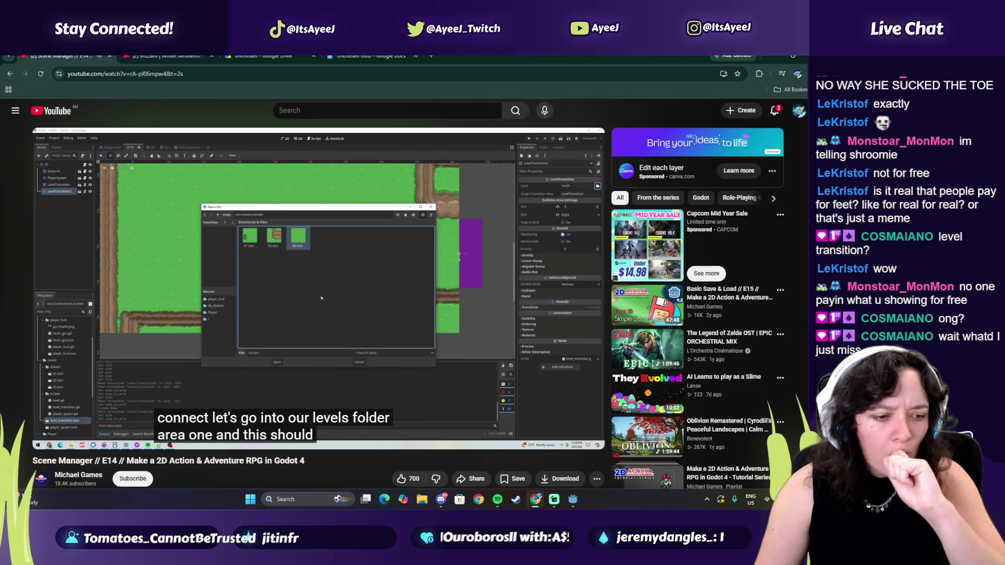
{"action": "mouse_move", "coordinate": [411, 316]}
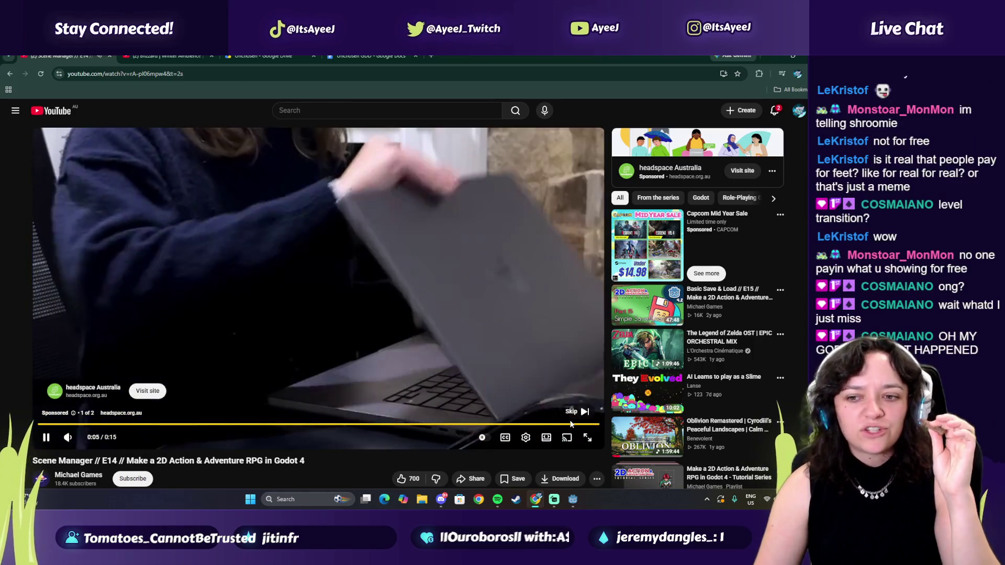
{"action": "left_click", "coordinate": [576, 411]}
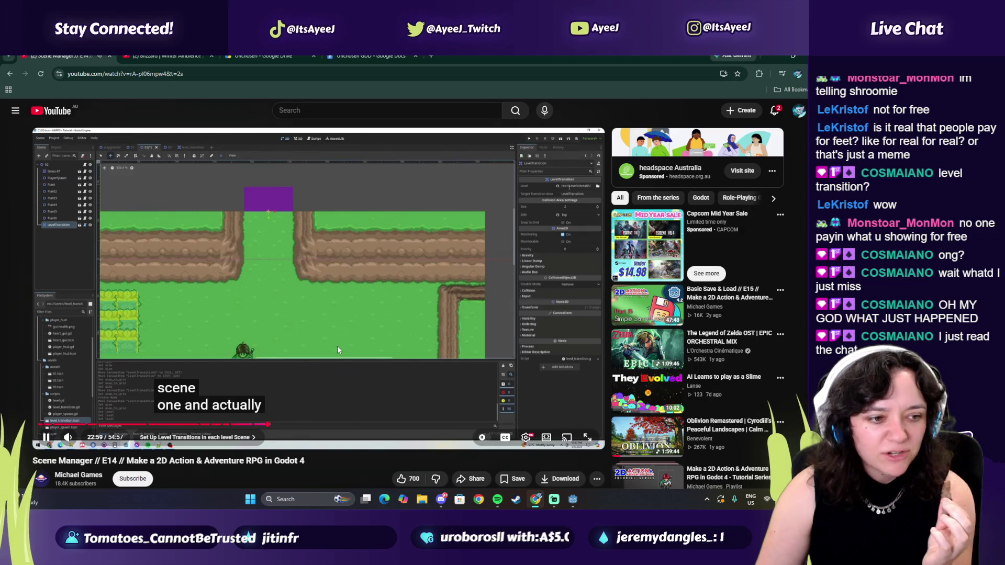
- Let the tutorial play on and pause it at 23:39
{"action": "left_click", "coordinate": [361, 332]}
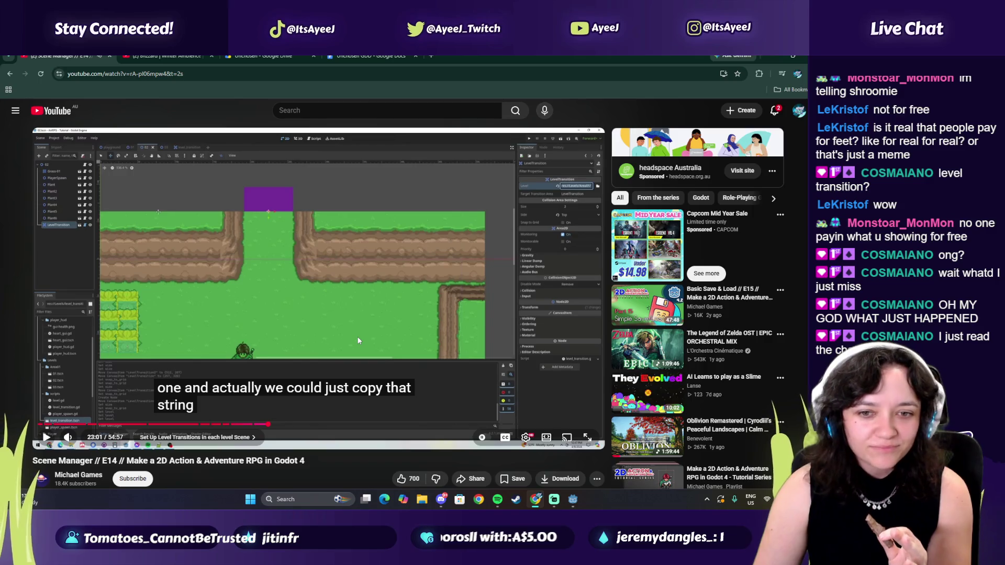
{"action": "left_click", "coordinate": [358, 341]}
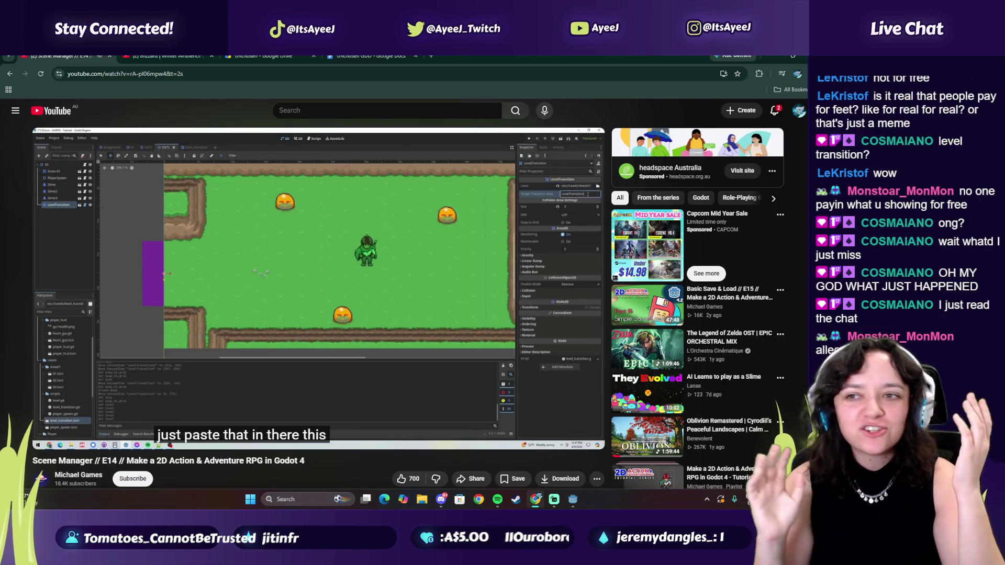
{"action": "mouse_move", "coordinate": [376, 347]}
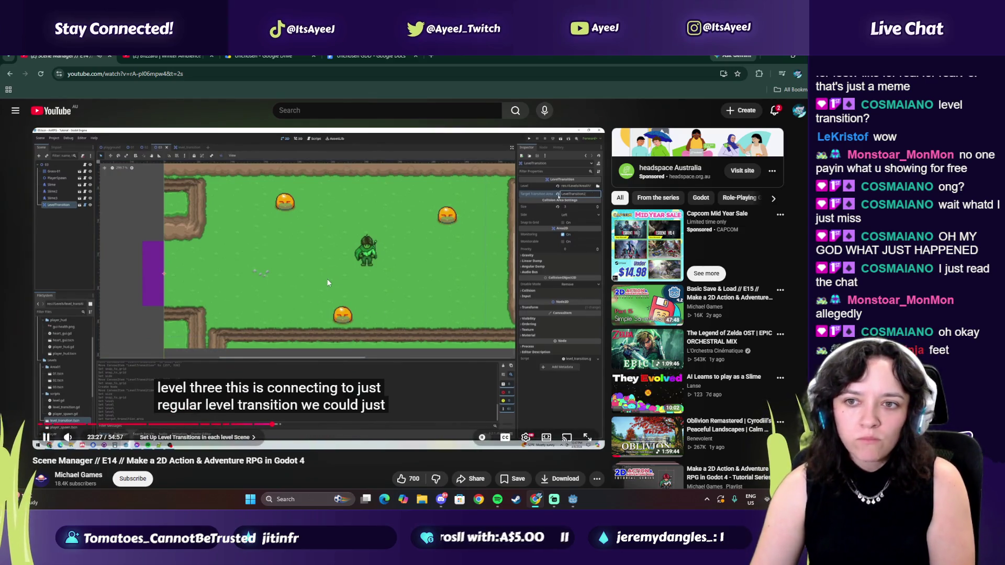
{"action": "left_click", "coordinate": [330, 281]}
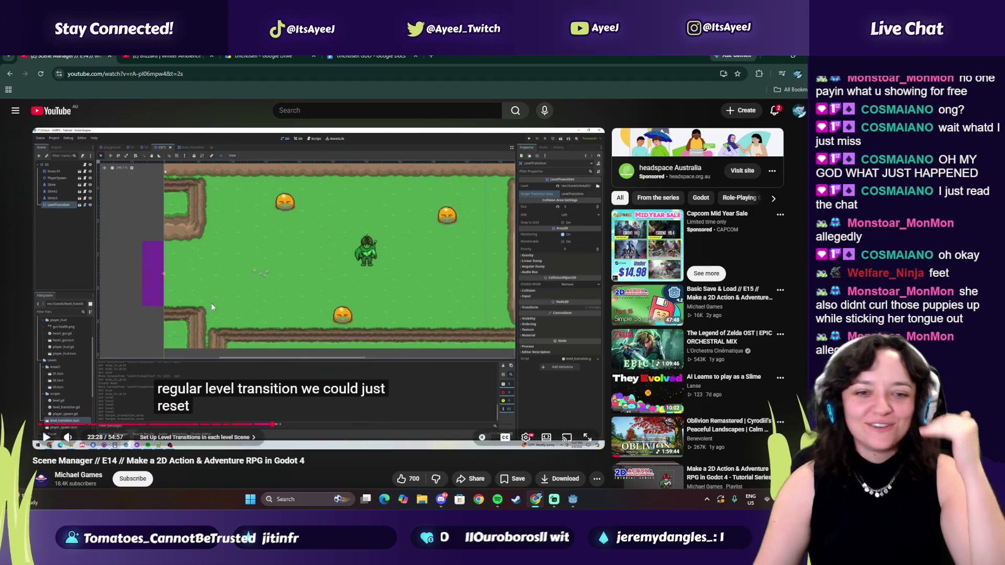
{"action": "left_click", "coordinate": [271, 323]}
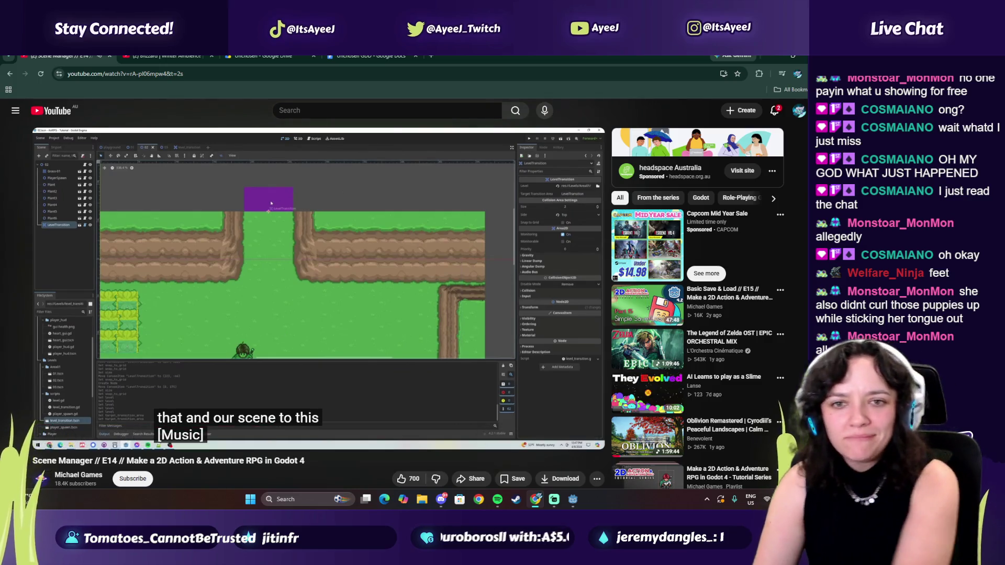
{"action": "left_click", "coordinate": [273, 310]}
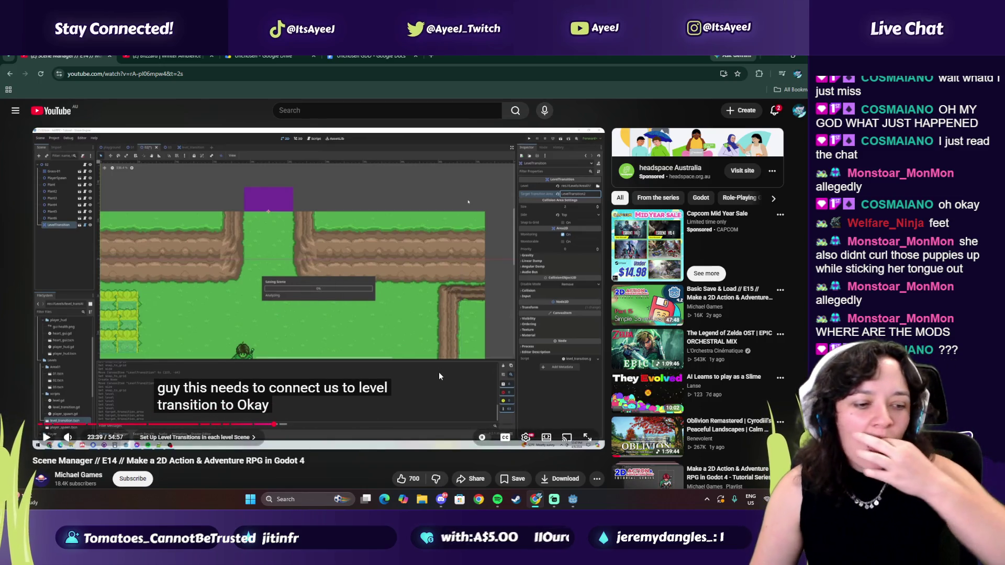
- Launch the TikTok app from system search by typing 'tiktok'
{"action": "left_click", "coordinate": [322, 500]}
{"action": "type", "text": "tiktok"}
{"action": "key", "text": "Return"}
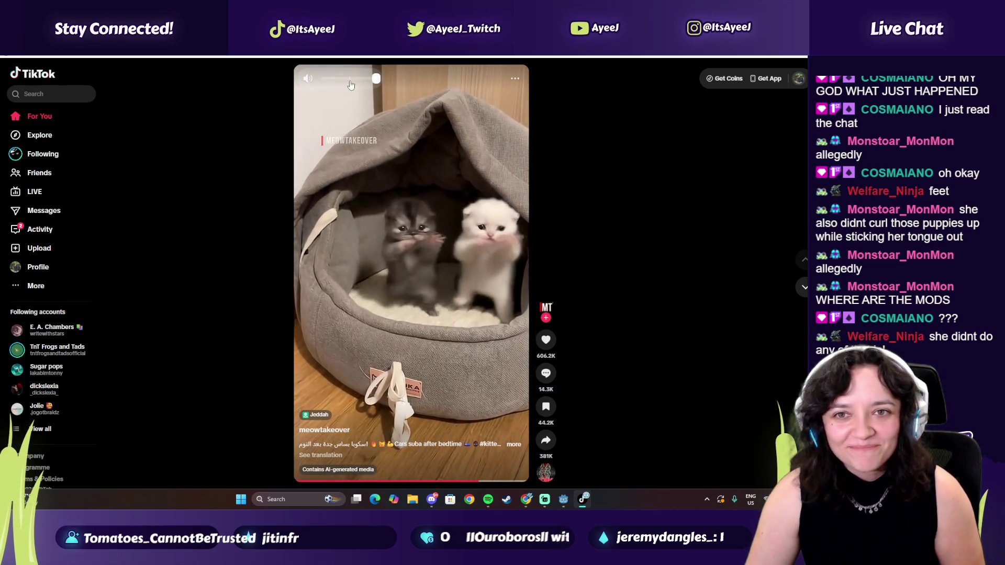
- Lower the volume, browse the For You feed, and send the spinning horse video with a message
{"action": "left_click", "coordinate": [335, 79]}
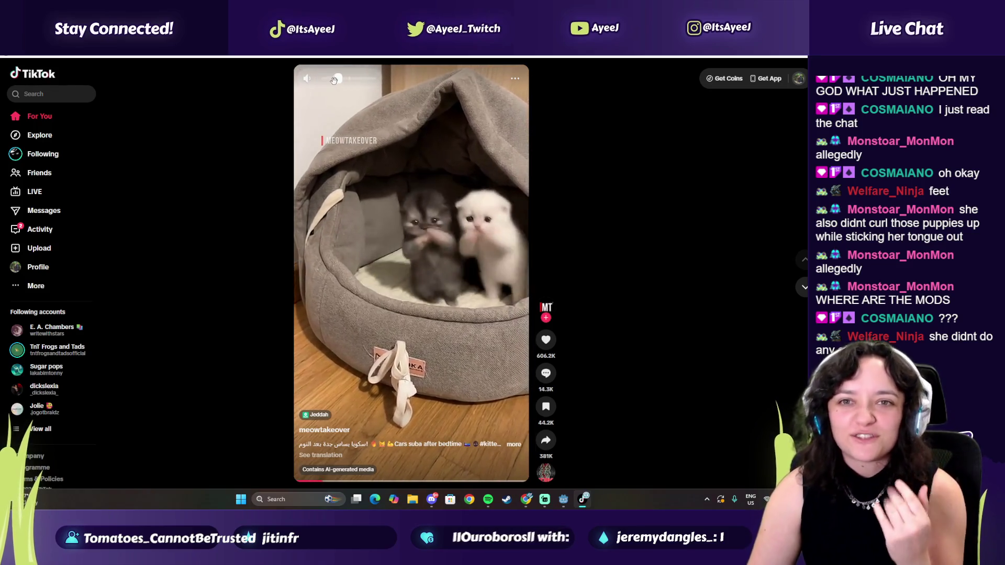
{"action": "scroll", "coordinate": [784, 286], "scroll_direction": "down", "scroll_amount": 1}
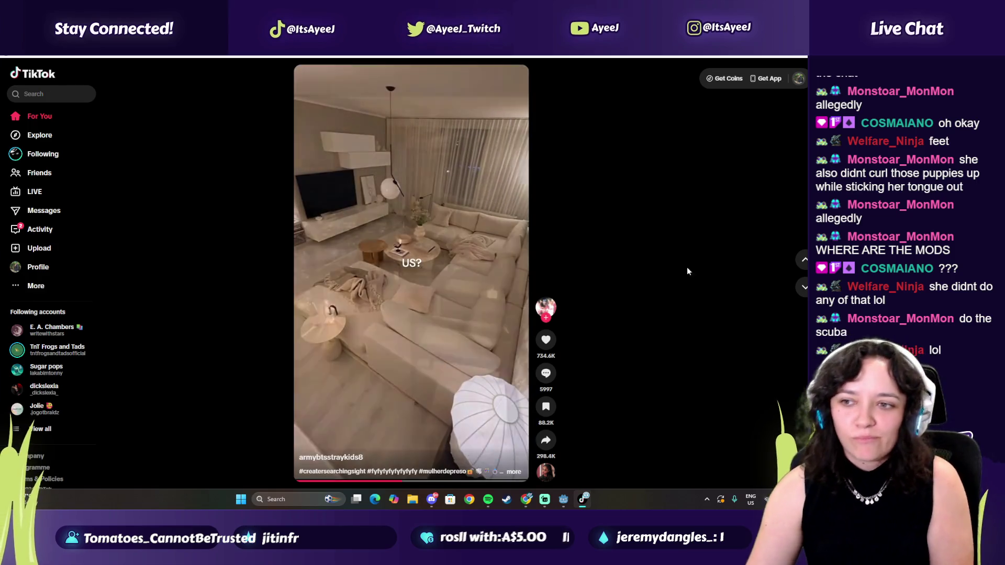
{"action": "scroll", "coordinate": [411, 272], "scroll_direction": "down", "scroll_amount": 1}
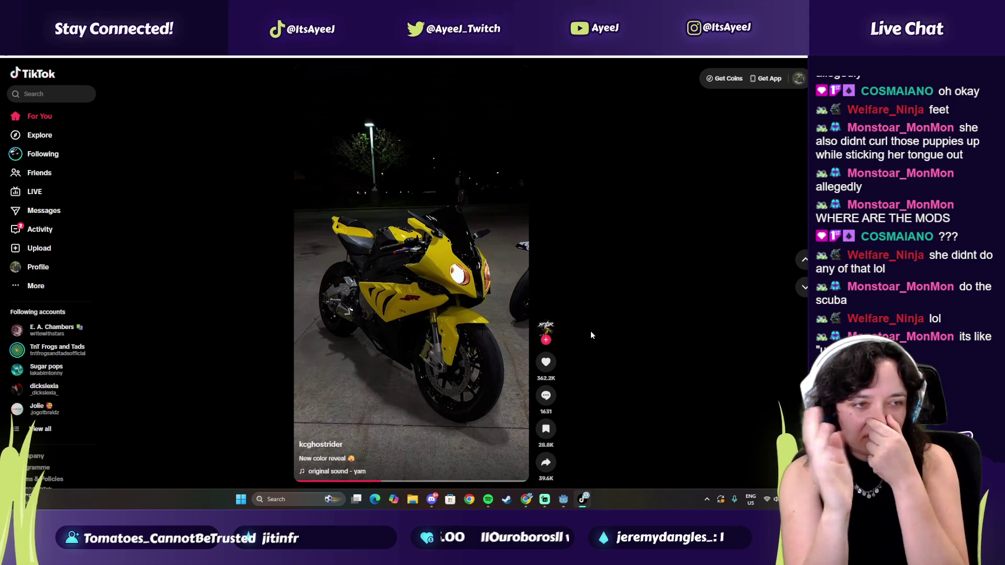
{"action": "left_click", "coordinate": [803, 288]}
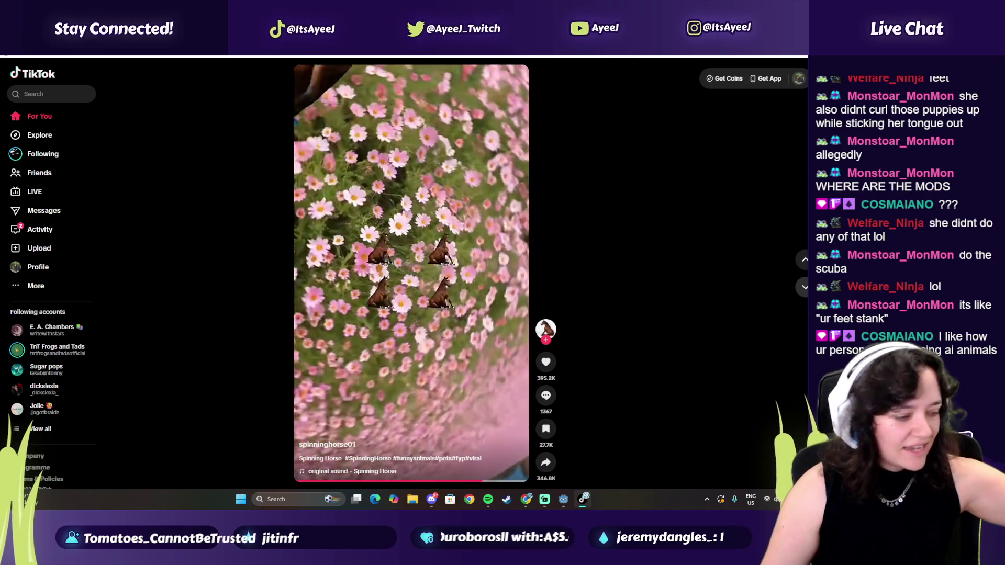
{"action": "left_click", "coordinate": [803, 286]}
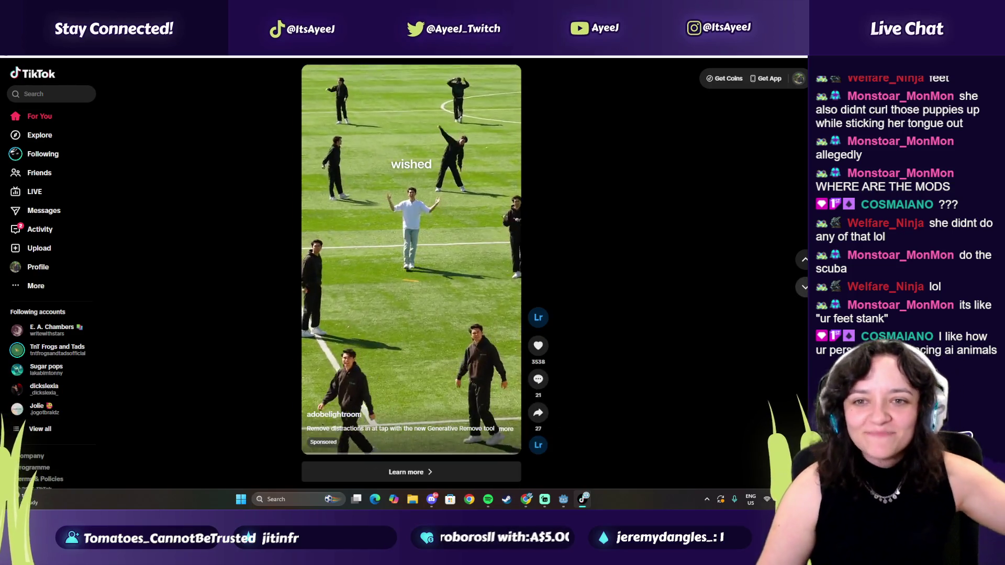
{"action": "left_click", "coordinate": [803, 287]}
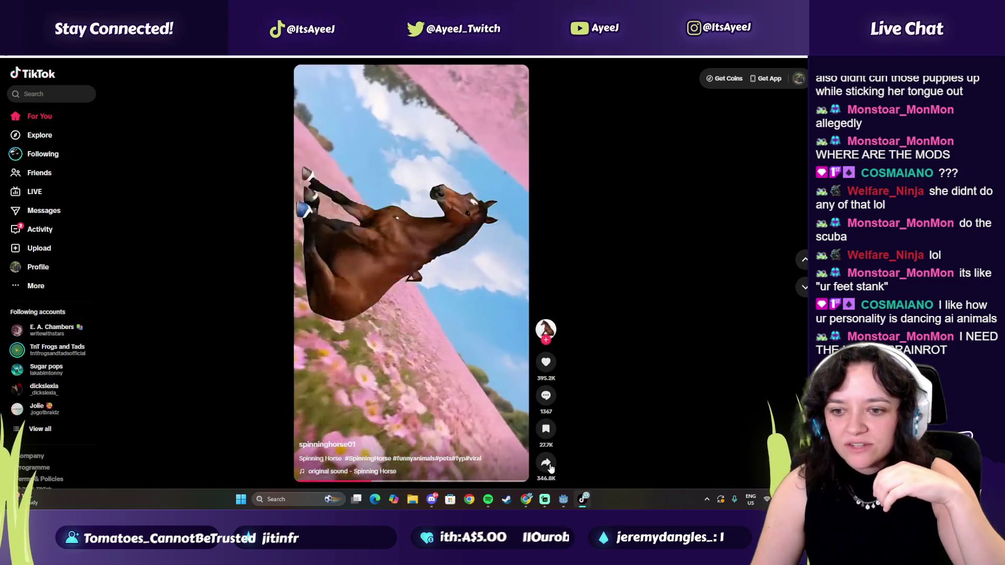
{"action": "left_click", "coordinate": [546, 464]}
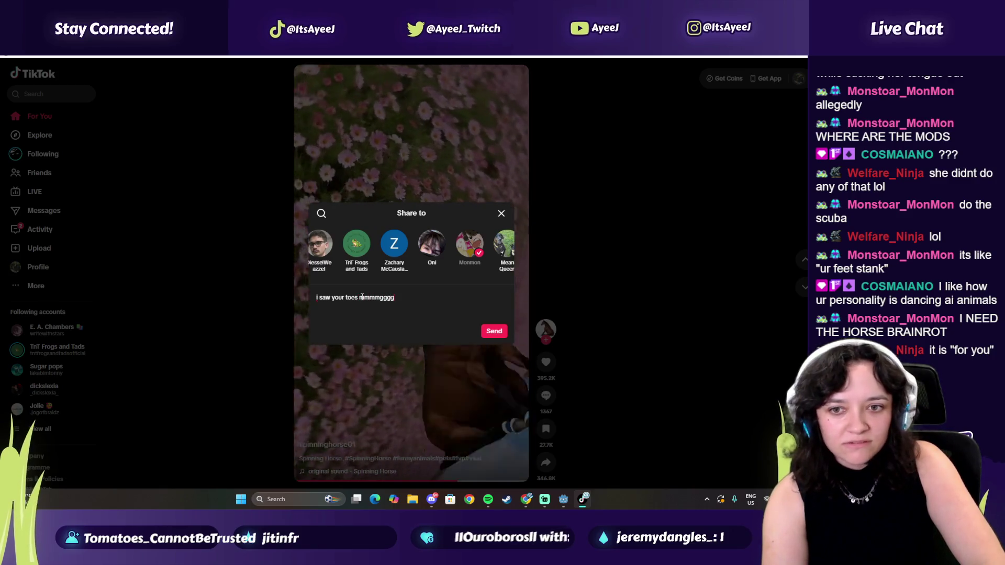
{"action": "type", "text": "i saw your toes mmmmggggghhh"}
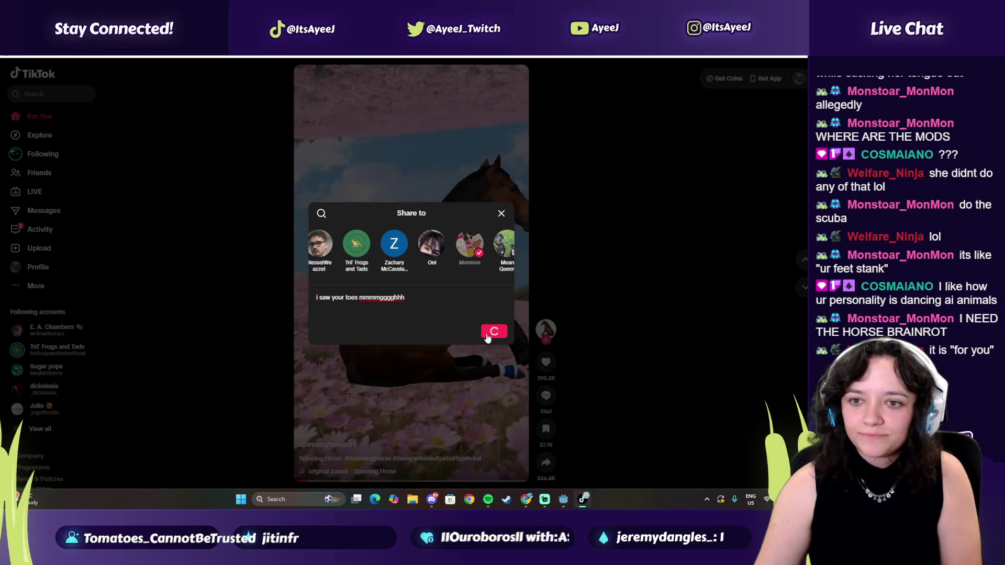
{"action": "key", "text": "Return"}
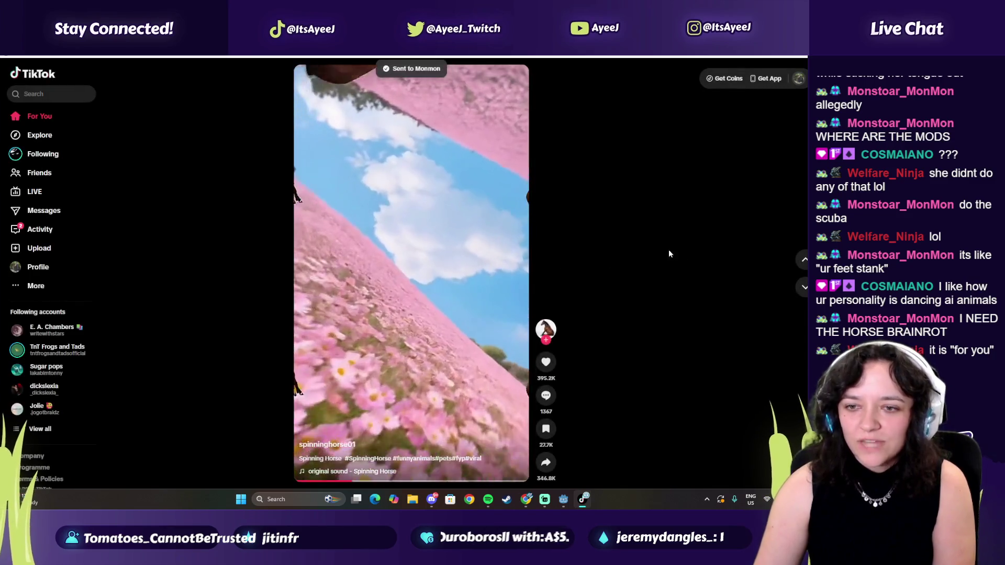
- Skip through a few more feed videos, then close TikTok with Alt+F4
{"action": "left_click", "coordinate": [802, 288]}
{"action": "left_click", "coordinate": [804, 287]}
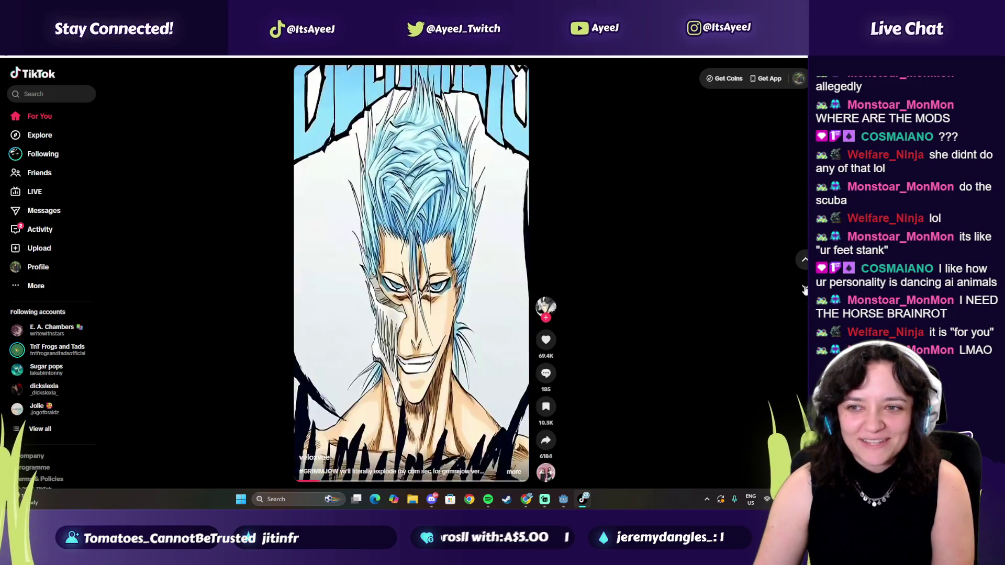
{"action": "left_click", "coordinate": [803, 288]}
{"action": "left_click", "coordinate": [804, 288]}
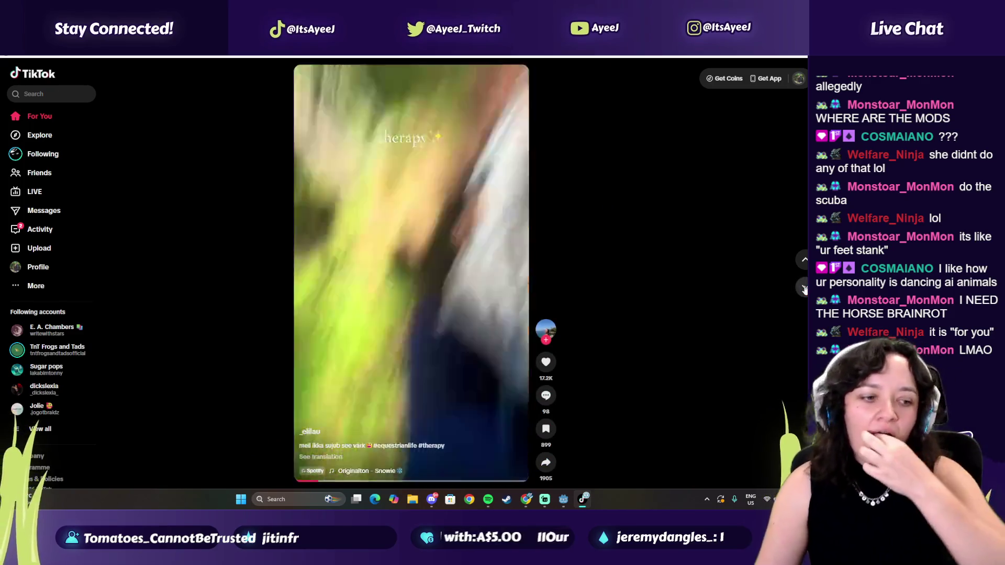
{"action": "left_click", "coordinate": [804, 288]}
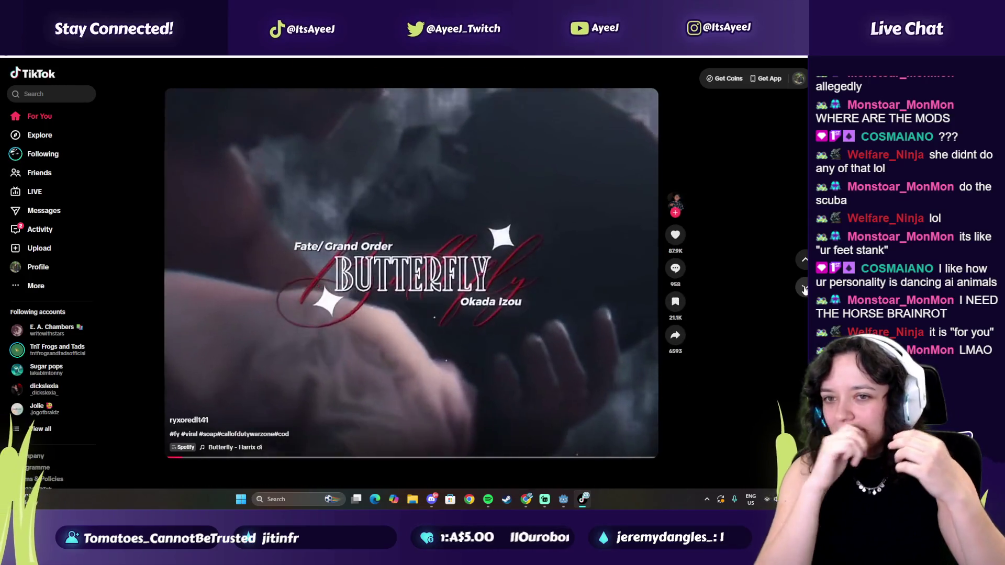
{"action": "key", "text": "alt+F4"}
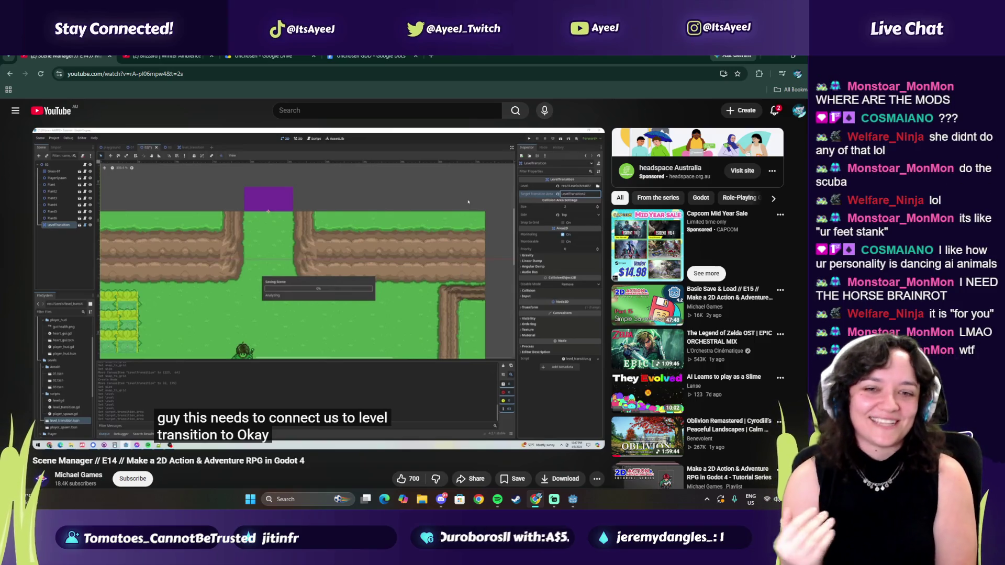
- Play the tutorial briefly past 23:40, pause it, and switch to the Godot editor
{"action": "mouse_move", "coordinate": [393, 334]}
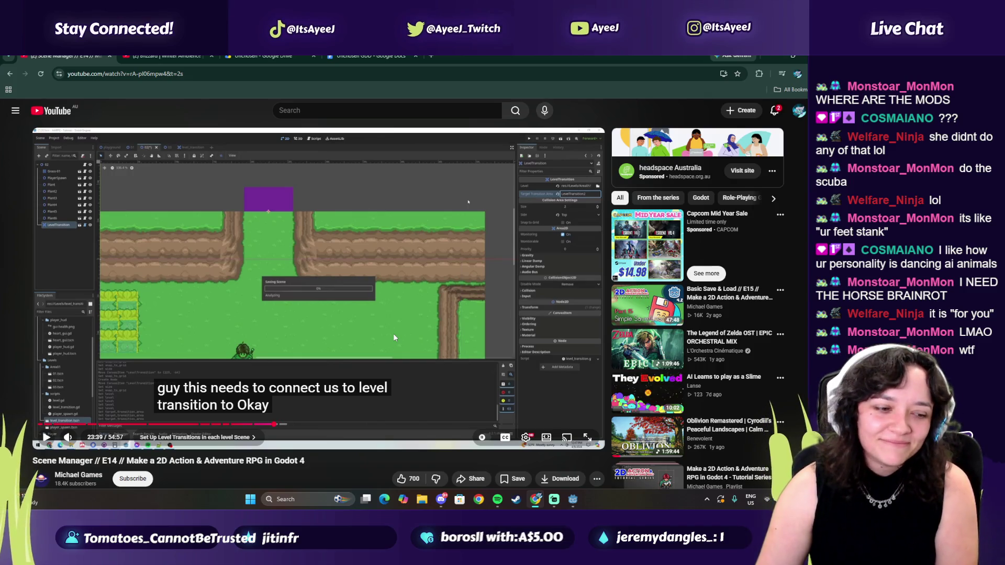
{"action": "left_click", "coordinate": [393, 334]}
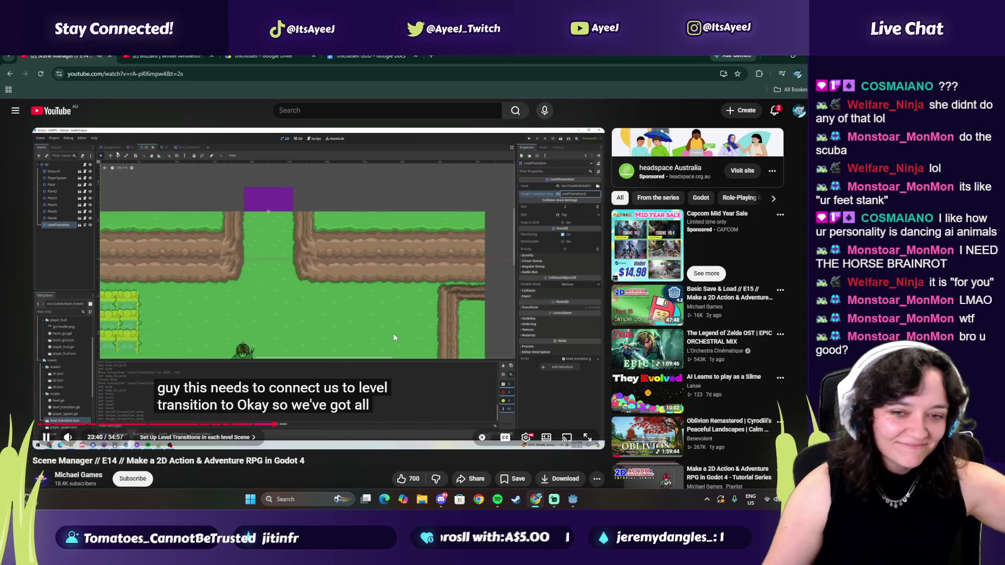
{"action": "left_click", "coordinate": [394, 334]}
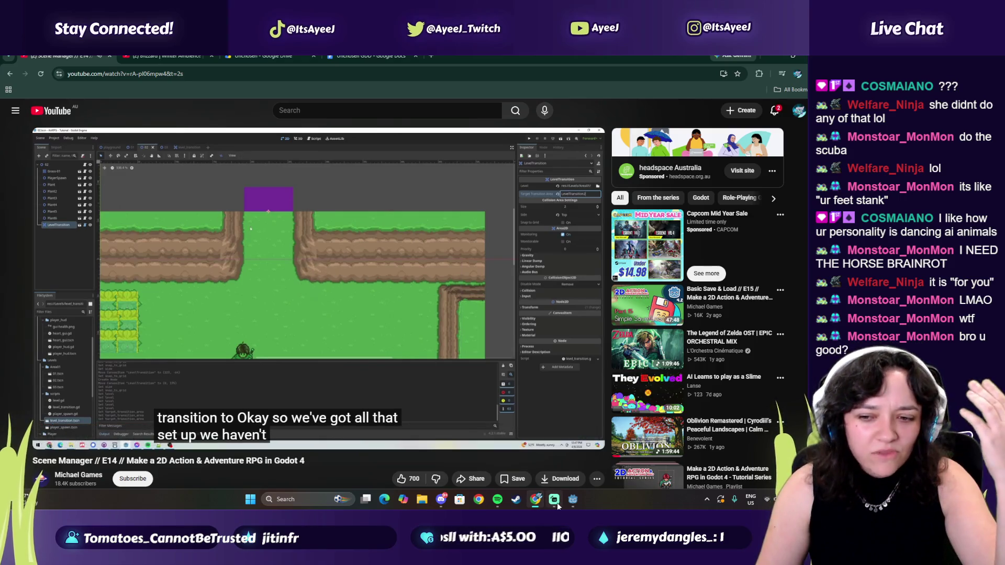
{"action": "mouse_move", "coordinate": [555, 502]}
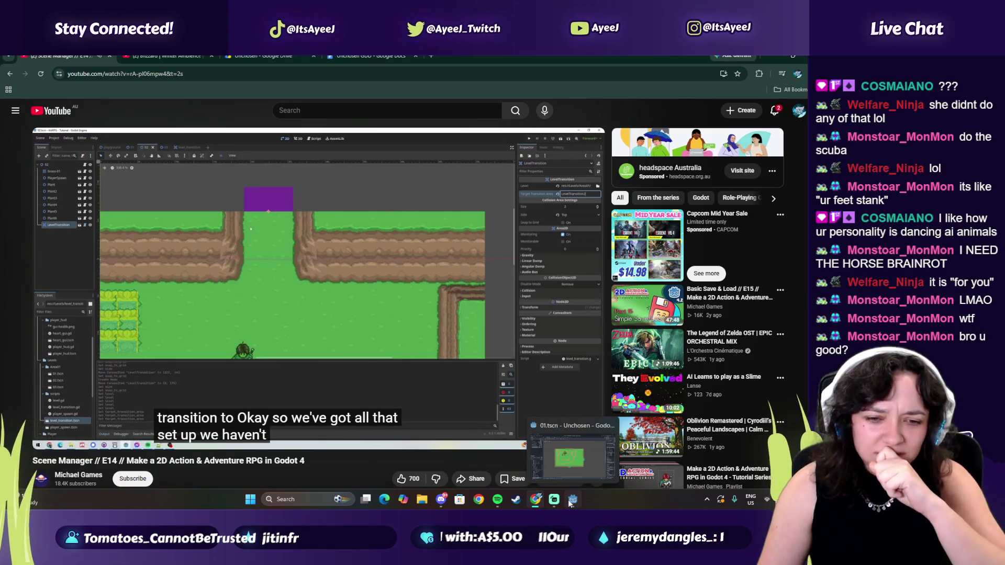
{"action": "left_click", "coordinate": [569, 501]}
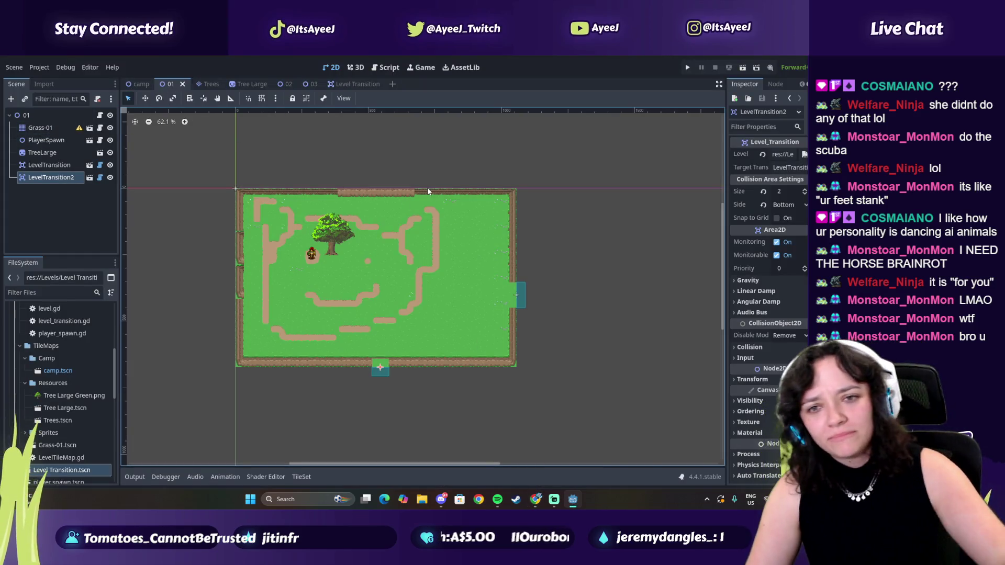
- Enter the Target Transition name for level 01's LevelTransition2, then select the right-edge LevelTransition
{"action": "left_click", "coordinate": [788, 167]}
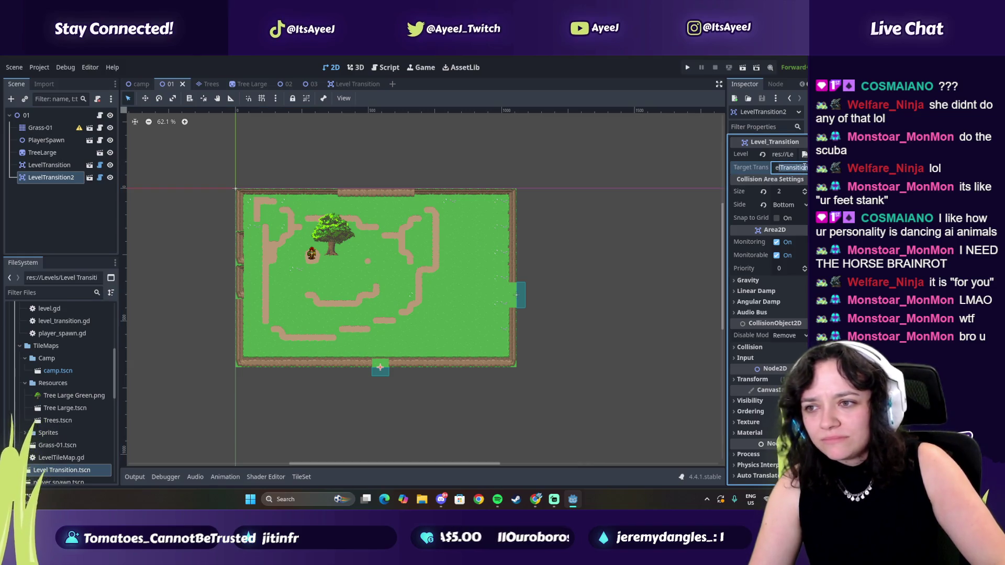
{"action": "key", "text": "Return"}
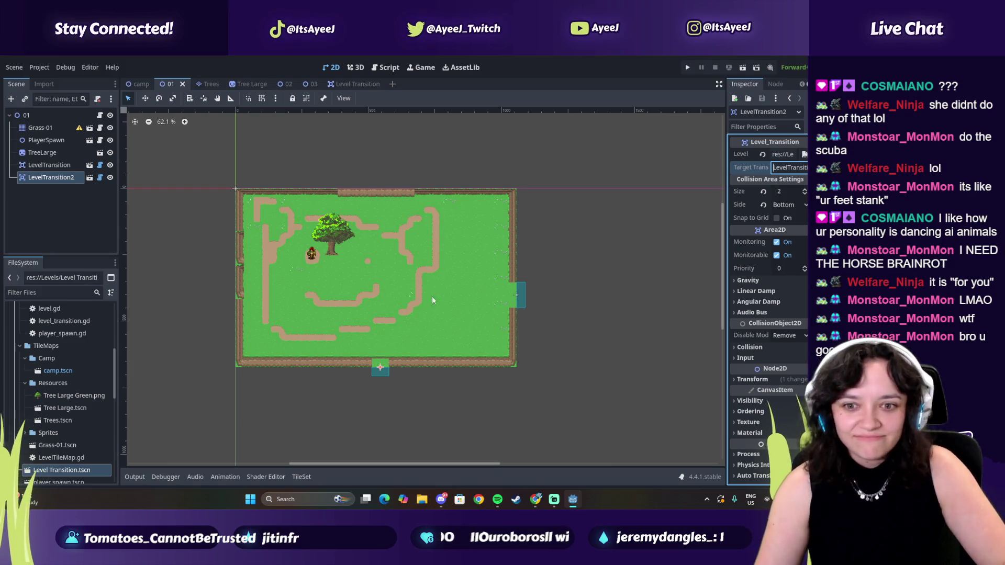
{"action": "left_click", "coordinate": [517, 295]}
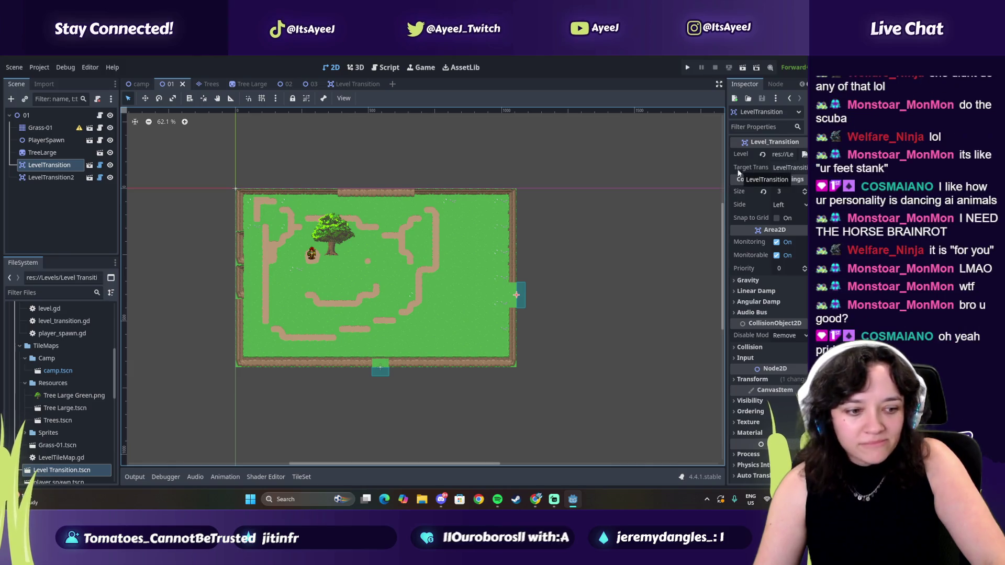
- Review levels 02 and 03, edit level 03's LevelTransition target, then return to the tutorial
{"action": "left_click", "coordinate": [289, 84]}
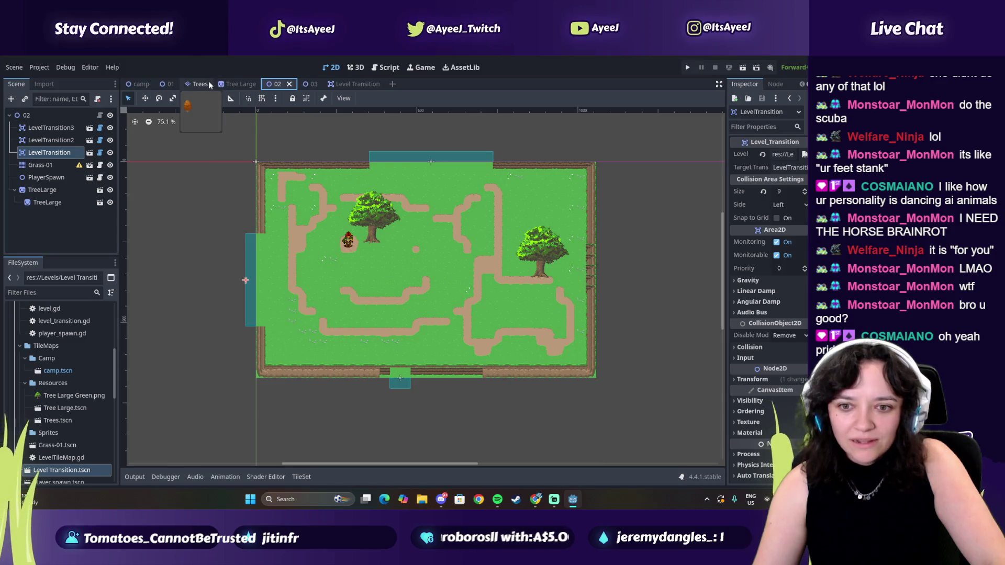
{"action": "left_click", "coordinate": [309, 85]}
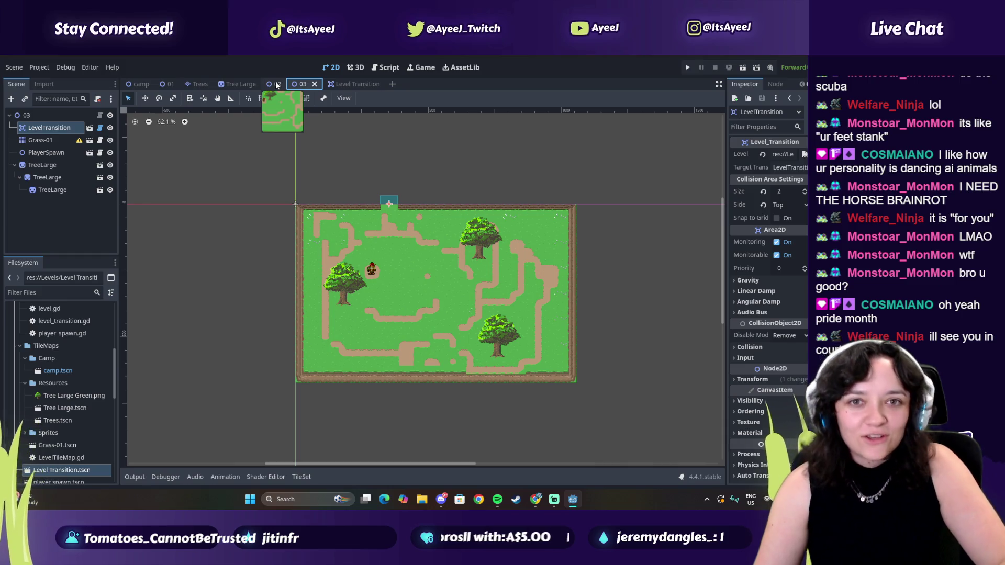
{"action": "left_click", "coordinate": [277, 85]}
{"action": "left_click", "coordinate": [303, 84]}
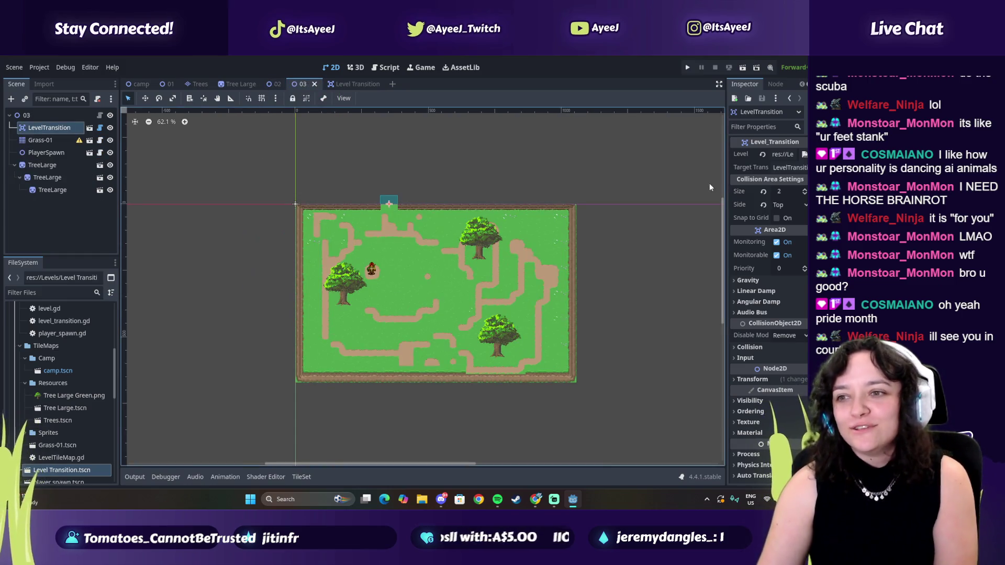
{"action": "left_click", "coordinate": [797, 167]}
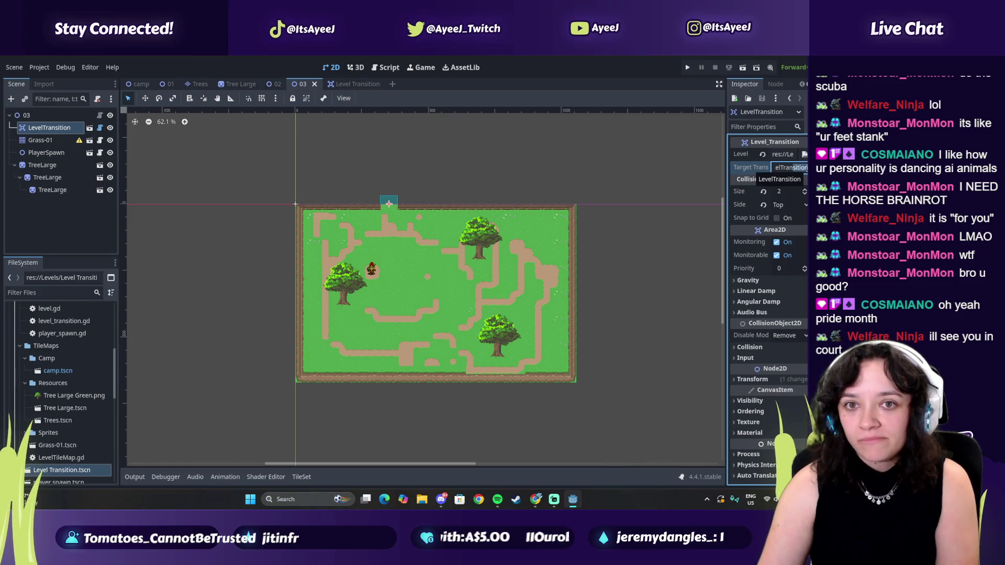
{"action": "key", "text": "alt+Tab"}
{"action": "key", "text": "alt+Tab"}
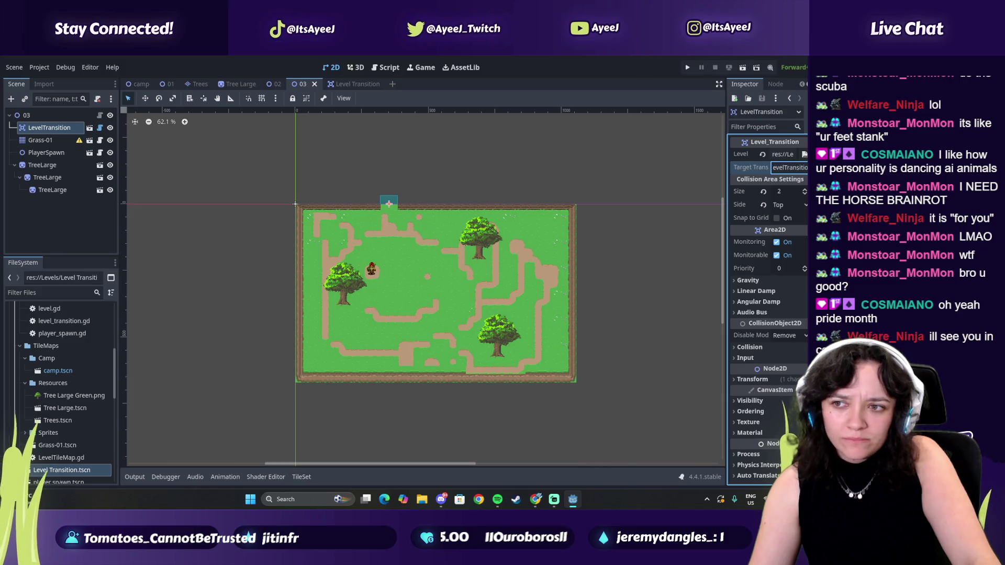
{"action": "key", "text": "alt+Tab"}
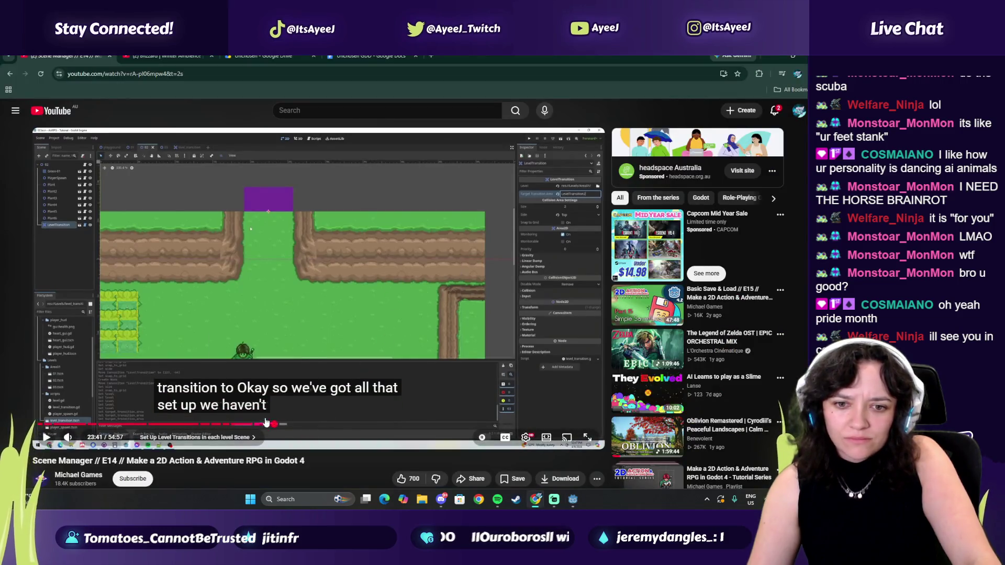
- Rewind the tutorial to 21:32, play to the 'top, size two' step, then return to Godot
{"action": "left_click_drag", "start_coordinate": [278, 428], "coordinate": [252, 425]}
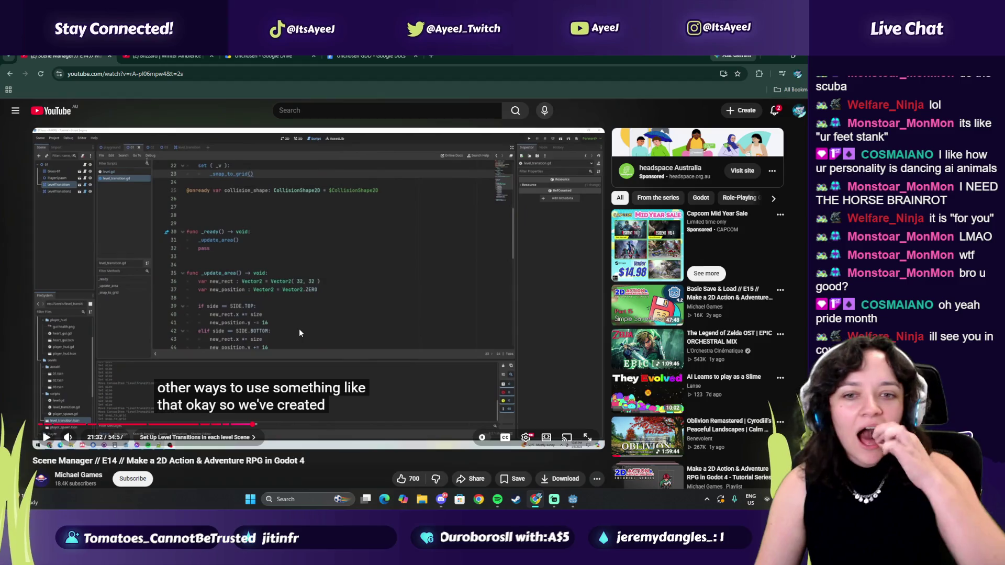
{"action": "left_click", "coordinate": [306, 332]}
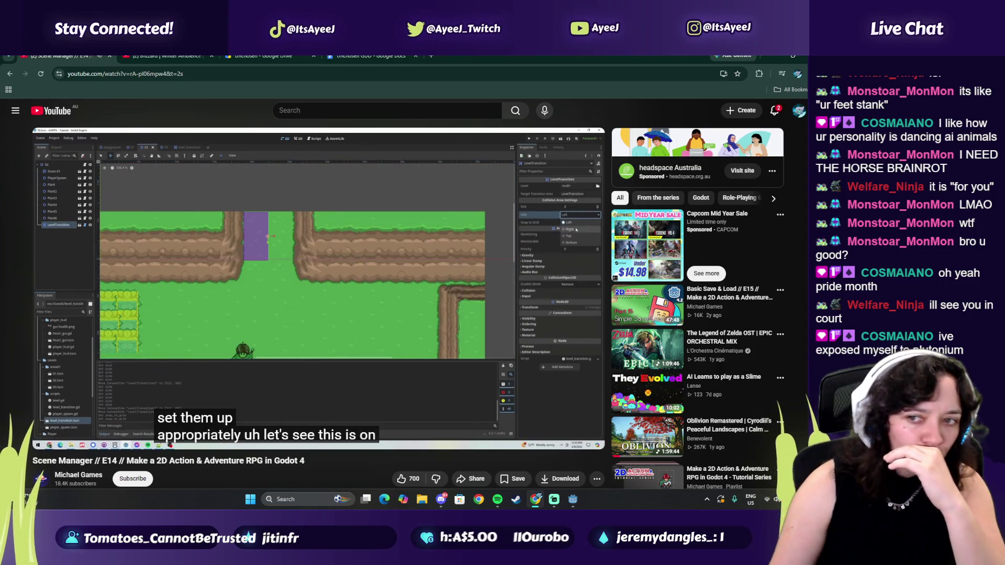
{"action": "left_click", "coordinate": [313, 334]}
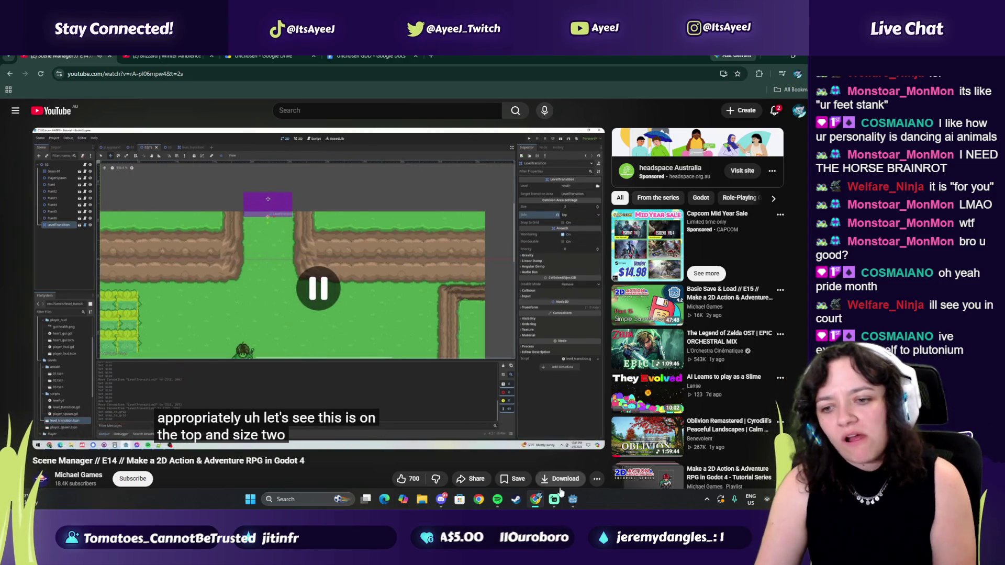
{"action": "left_click", "coordinate": [574, 500]}
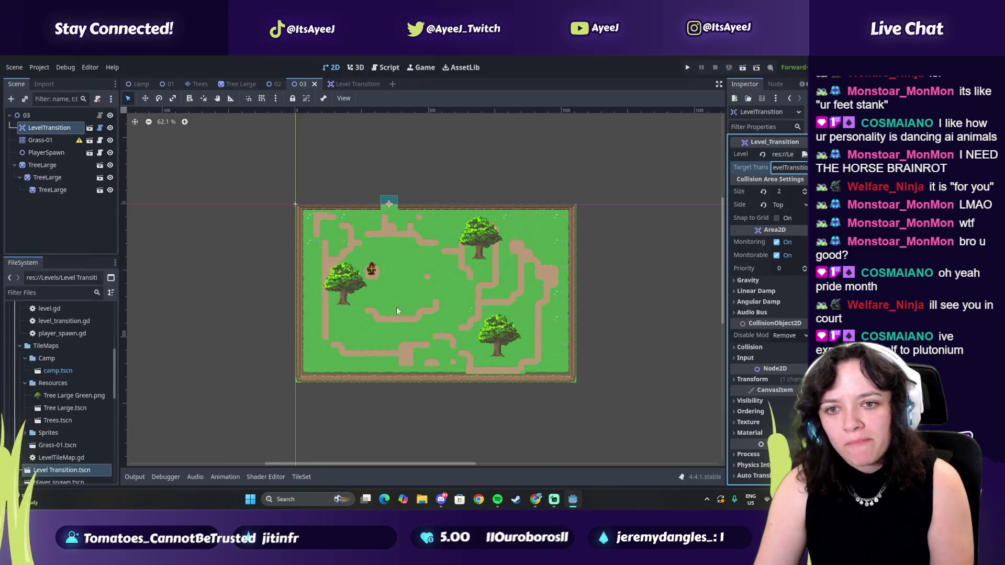
- Delete the top-edge LevelTransition2 area from level 02, then switch to Spotify
{"action": "left_click", "coordinate": [274, 84]}
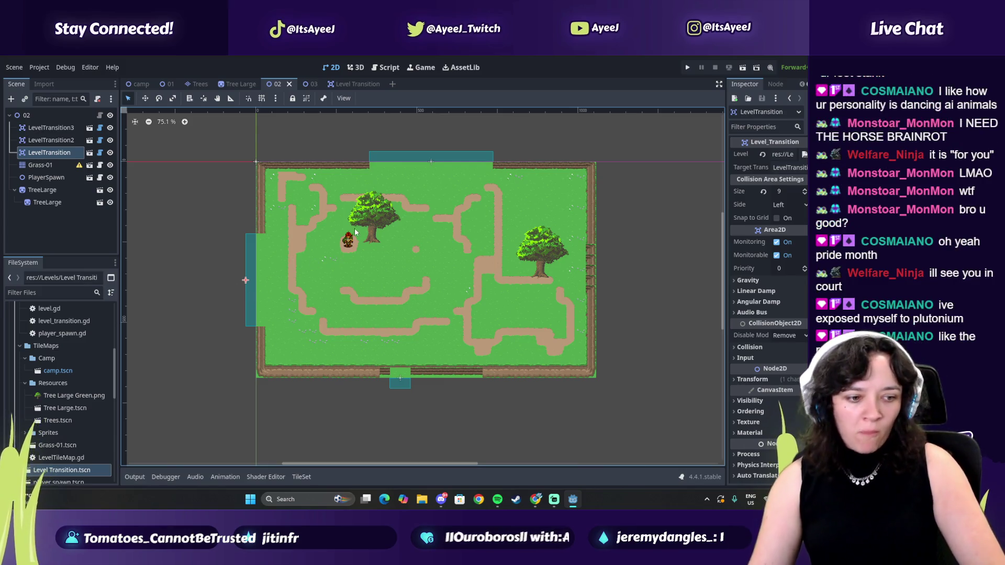
{"action": "left_click", "coordinate": [69, 141]}
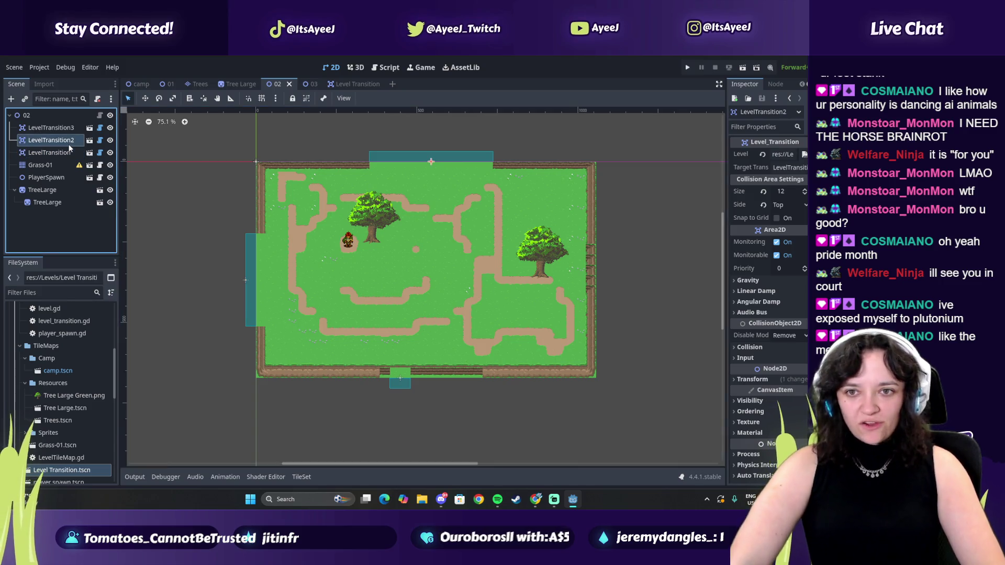
{"action": "key", "text": "Delete"}
{"action": "left_click", "coordinate": [385, 289]}
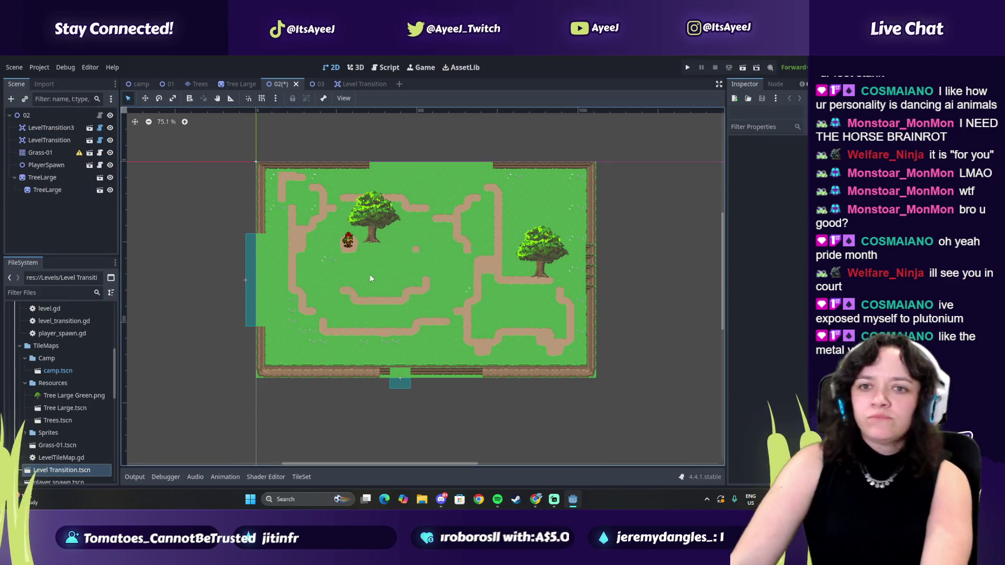
{"action": "left_click", "coordinate": [497, 499]}
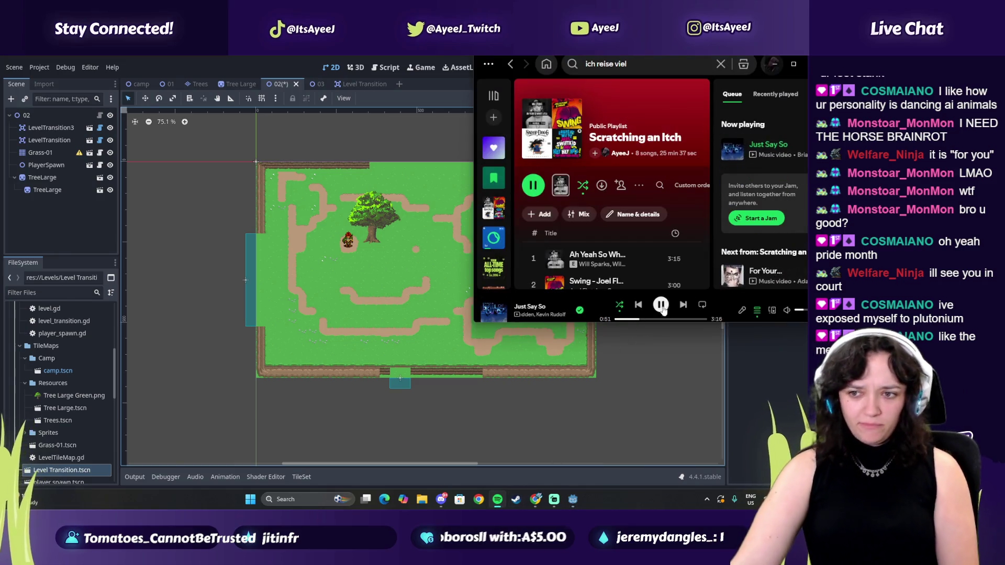
- Skip five tracks ahead to 'Take Me on the Floor' by The Veronicas, then return to Godot
{"action": "left_click", "coordinate": [684, 304]}
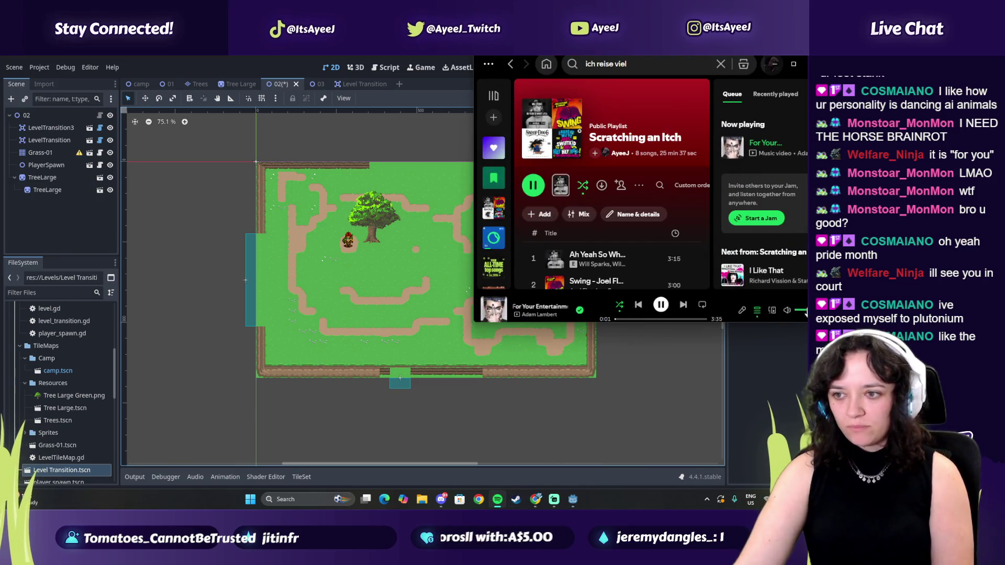
{"action": "left_click", "coordinate": [684, 305]}
{"action": "left_click", "coordinate": [684, 305]}
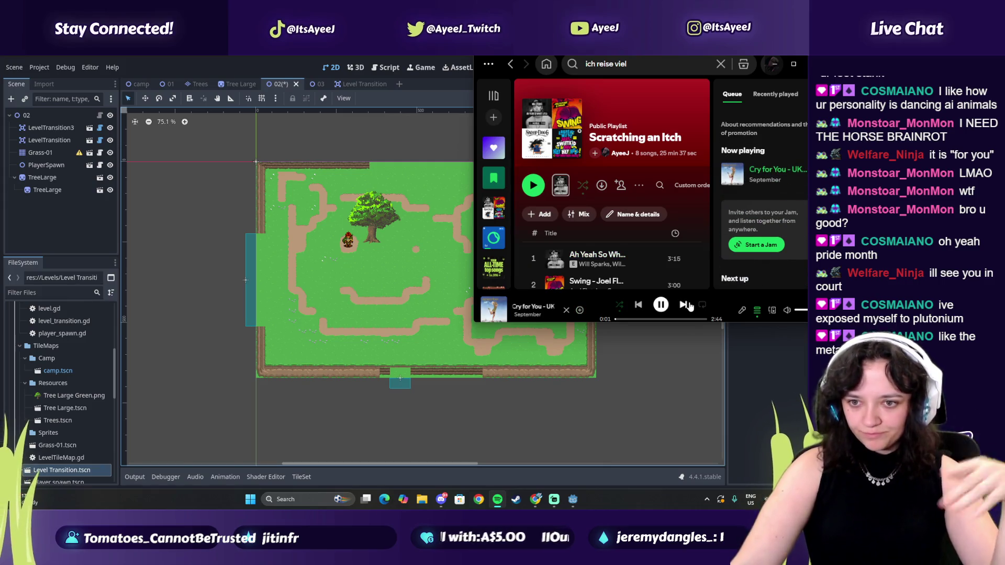
{"action": "left_click", "coordinate": [684, 305]}
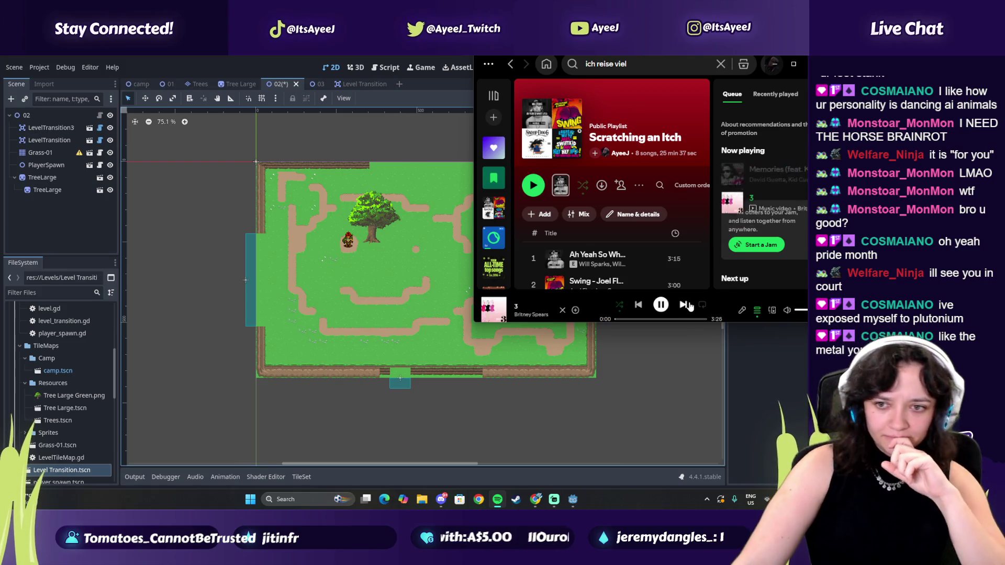
{"action": "left_click", "coordinate": [686, 305]}
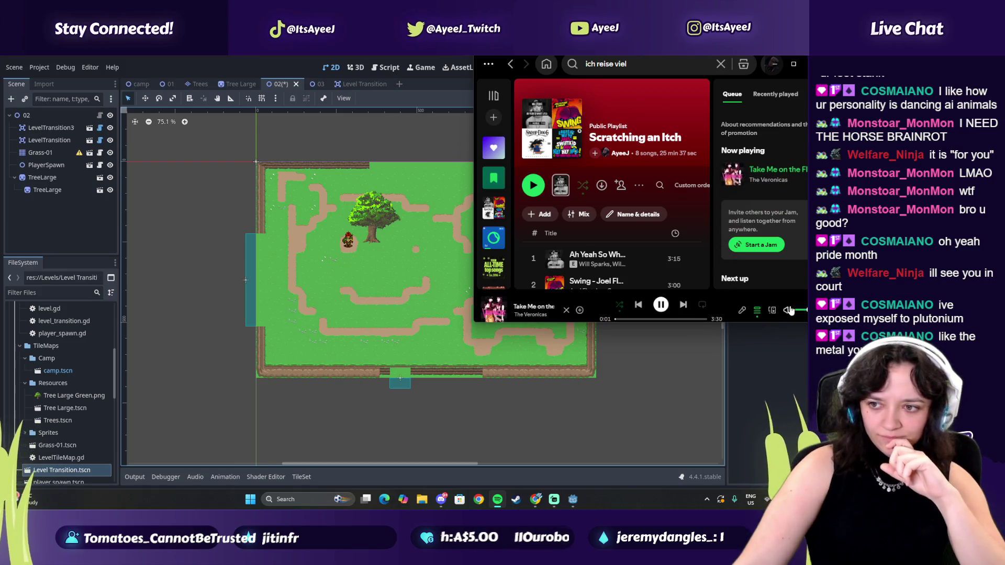
{"action": "left_click", "coordinate": [559, 406]}
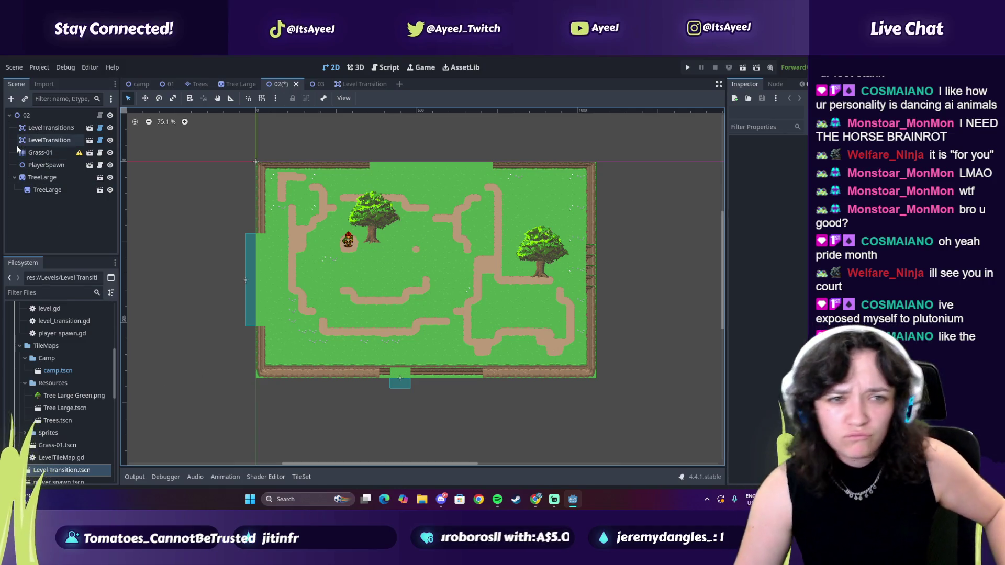
{"action": "left_click", "coordinate": [51, 128]}
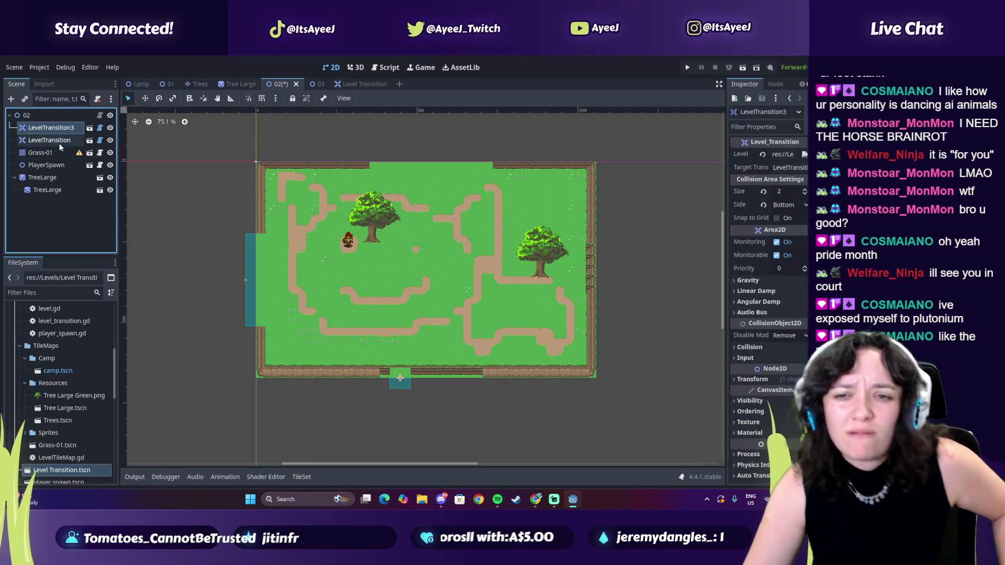
{"action": "left_click", "coordinate": [43, 115]}
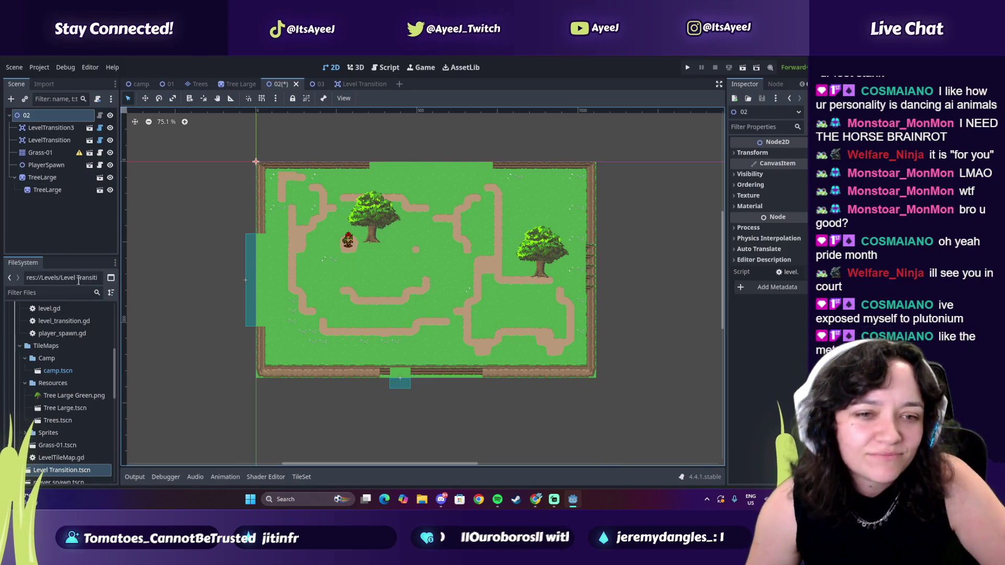
- Paint a three-tile Grass-01 wall strip across level 02's top-edge gap and save the scene
{"action": "left_click", "coordinate": [52, 153]}
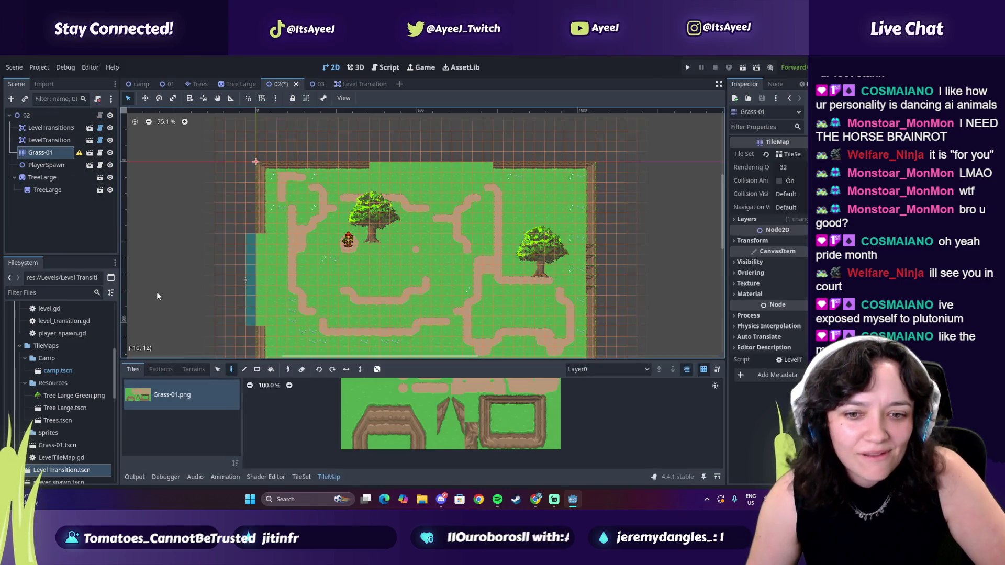
{"action": "left_click", "coordinate": [218, 370]}
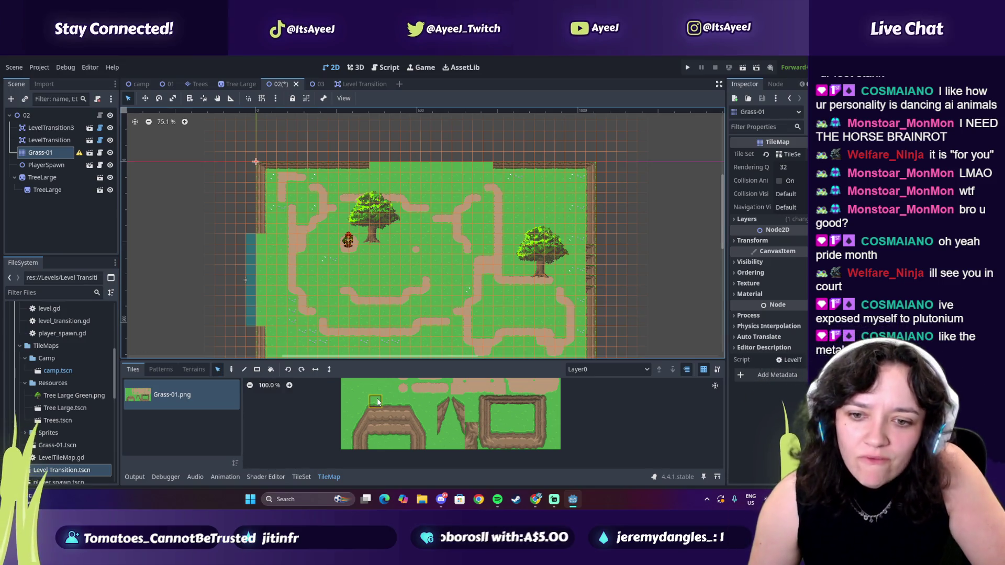
{"action": "left_click_drag", "start_coordinate": [501, 447], "coordinate": [526, 445]}
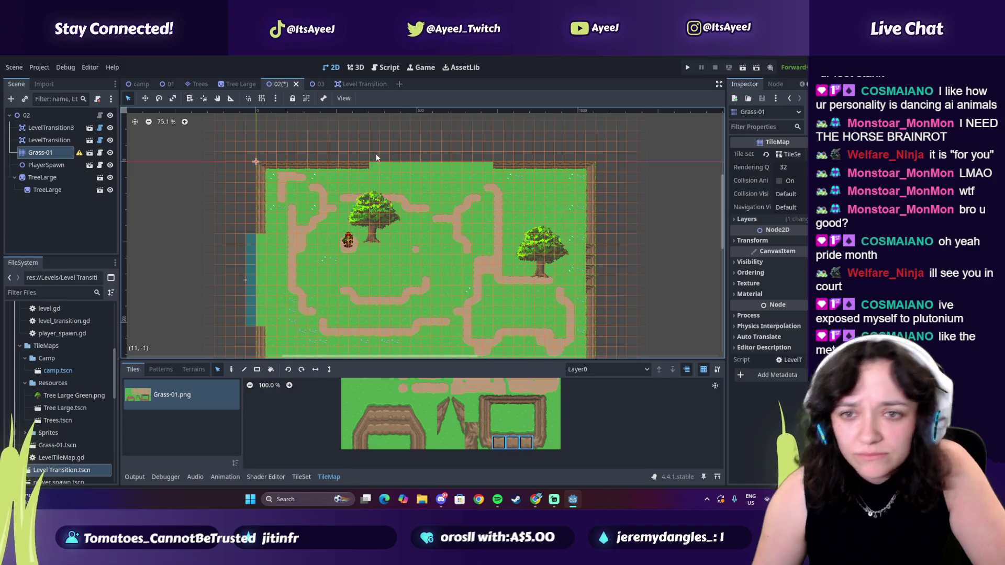
{"action": "left_click", "coordinate": [231, 369]}
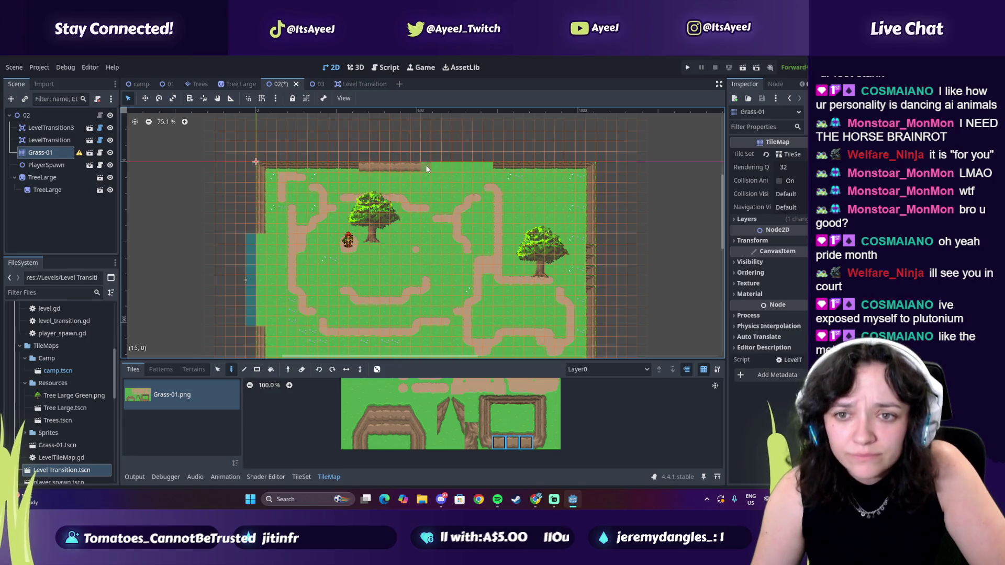
{"action": "left_click_drag", "start_coordinate": [425, 165], "coordinate": [494, 166]}
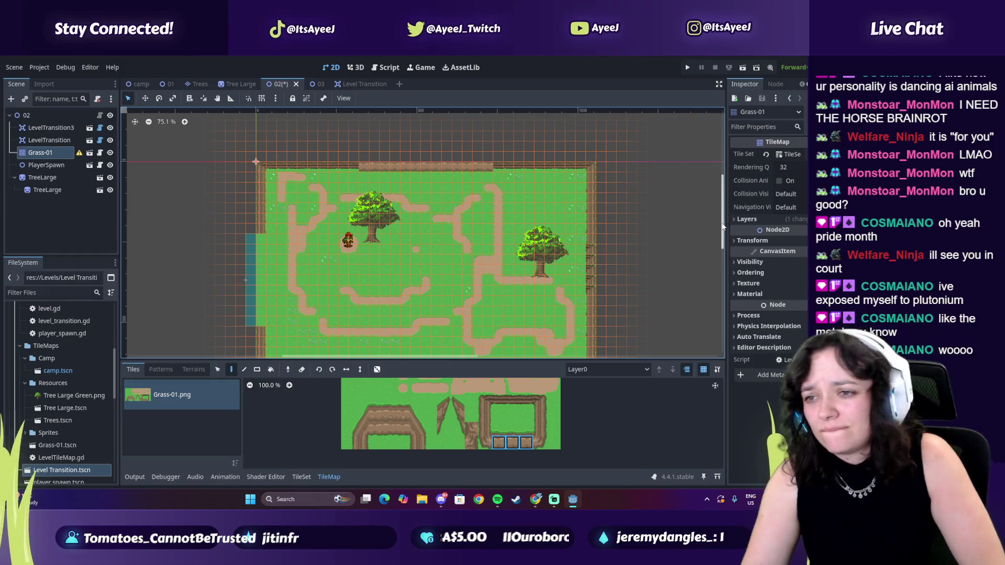
{"action": "scroll", "coordinate": [723, 242], "scroll_direction": "down", "scroll_amount": 3}
{"action": "scroll", "coordinate": [724, 231], "scroll_direction": "up", "scroll_amount": 1}
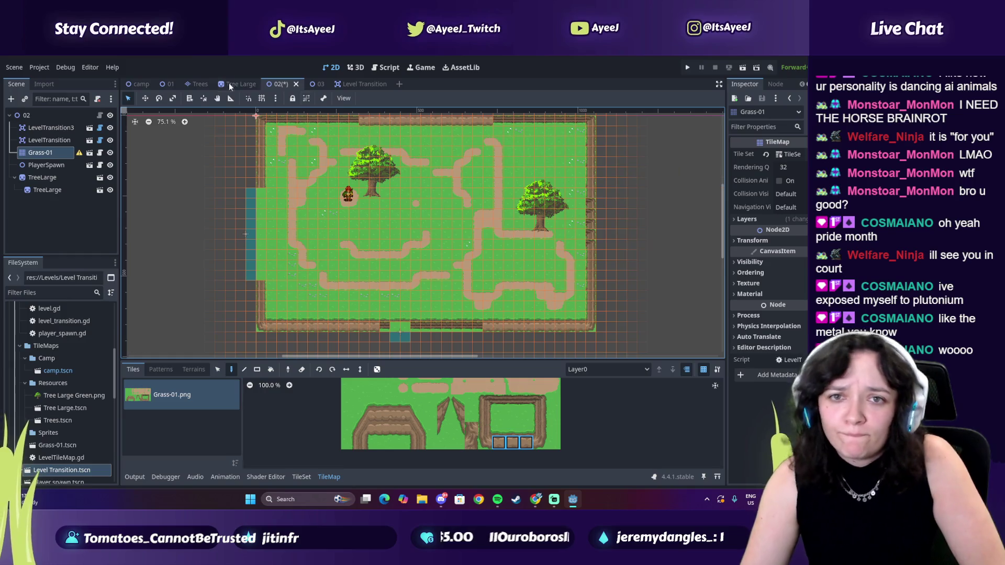
{"action": "key", "text": "ctrl+s"}
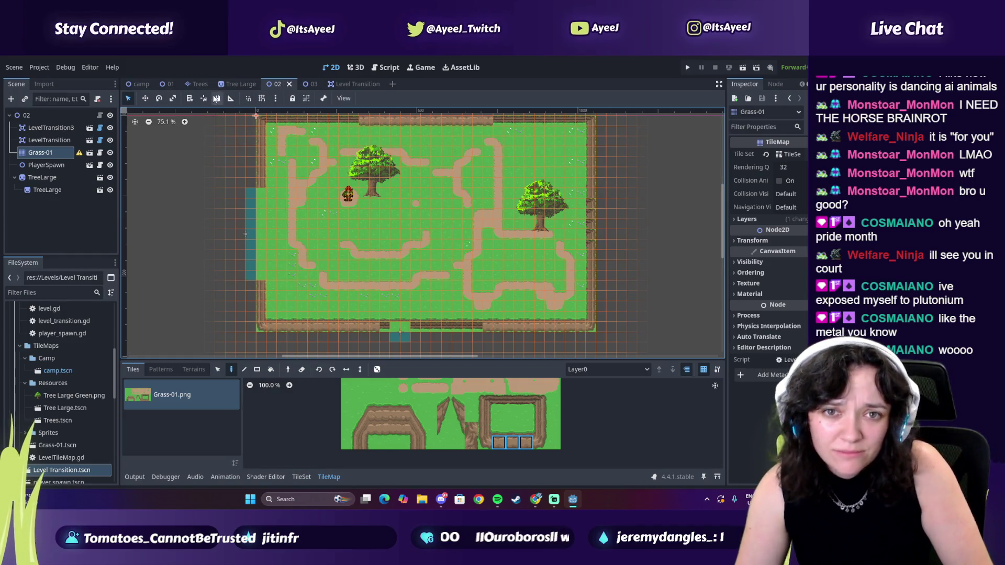
{"action": "left_click", "coordinate": [170, 85]}
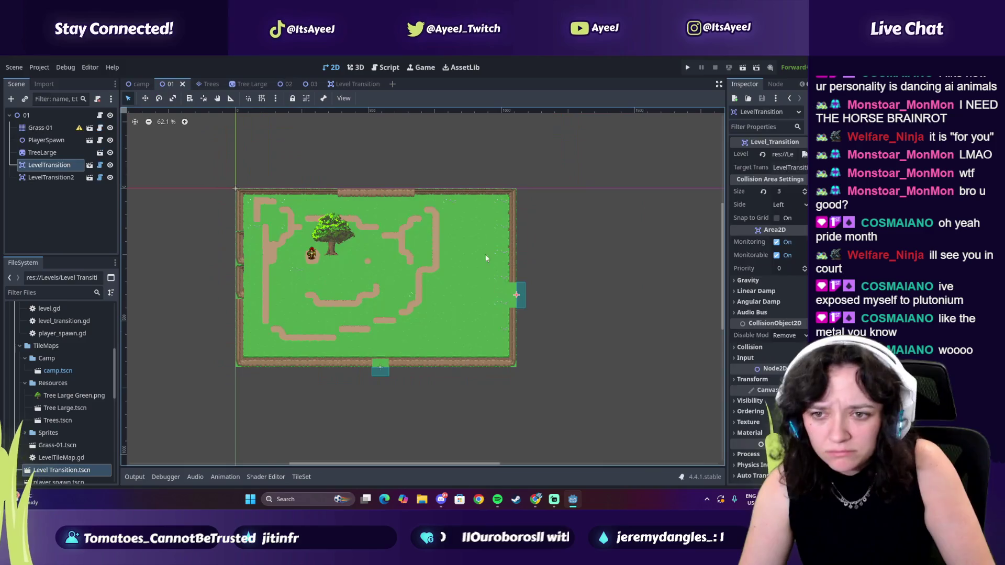
- Look over levels 03 and 02, ending on level 01 with its Size 3, Left LevelTransition
{"action": "left_click", "coordinate": [285, 85]}
{"action": "left_click", "coordinate": [314, 85]}
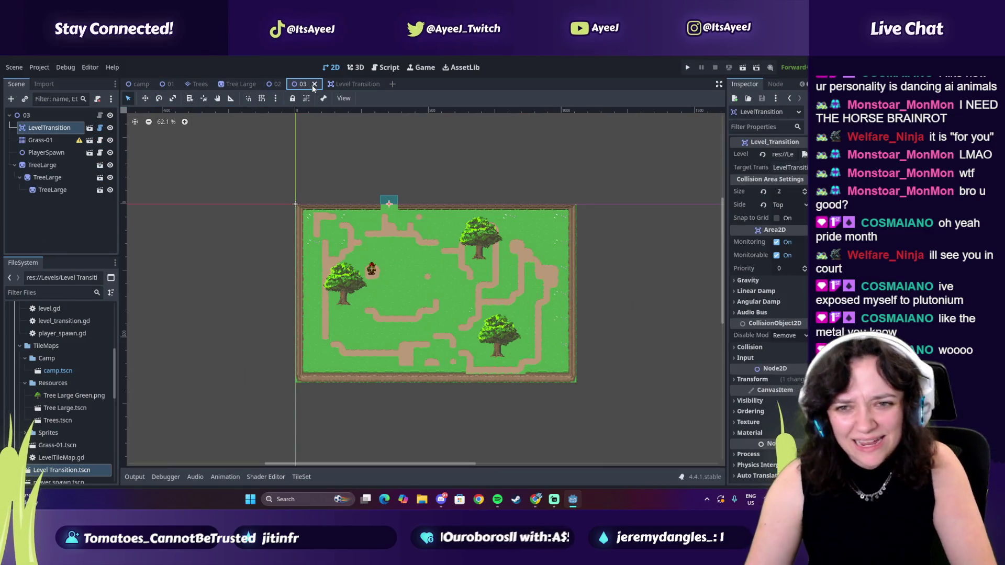
{"action": "left_click", "coordinate": [268, 84]}
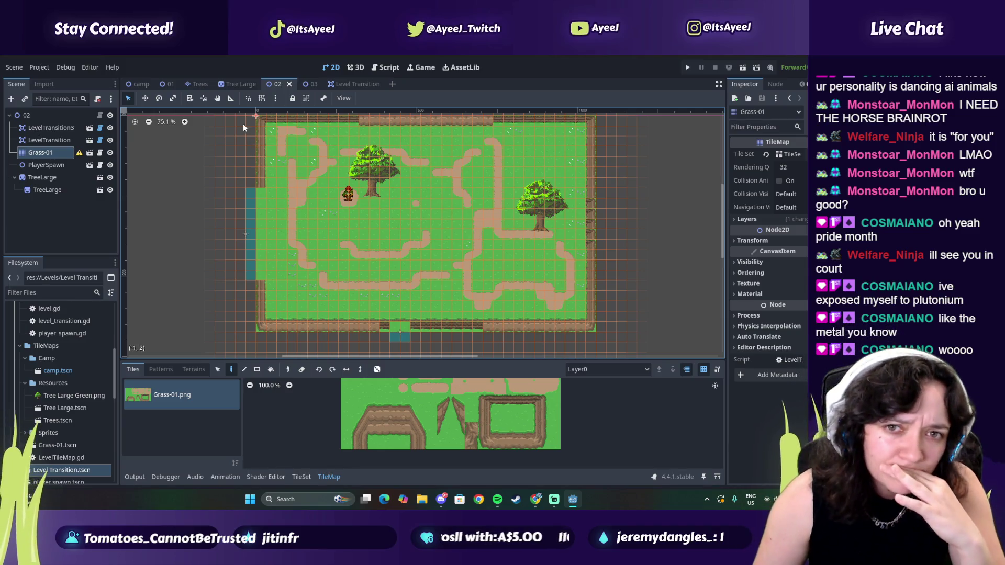
{"action": "left_click", "coordinate": [303, 84]}
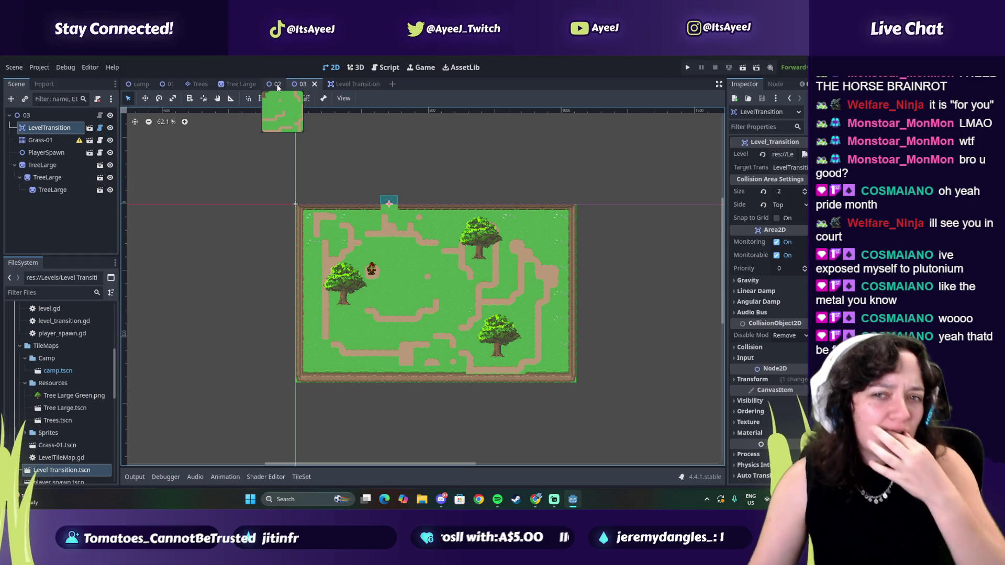
{"action": "left_click", "coordinate": [275, 84]}
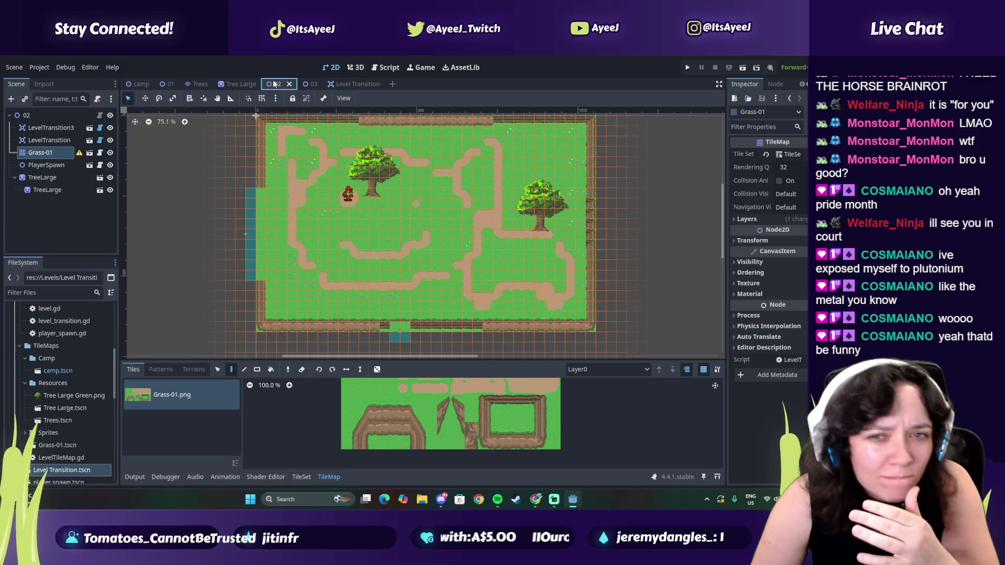
{"action": "left_click", "coordinate": [163, 86]}
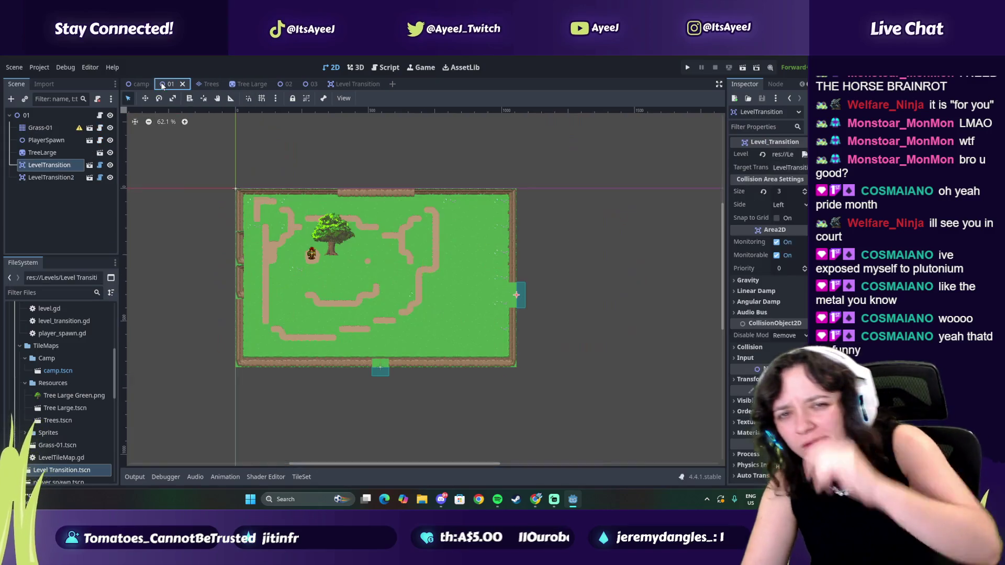
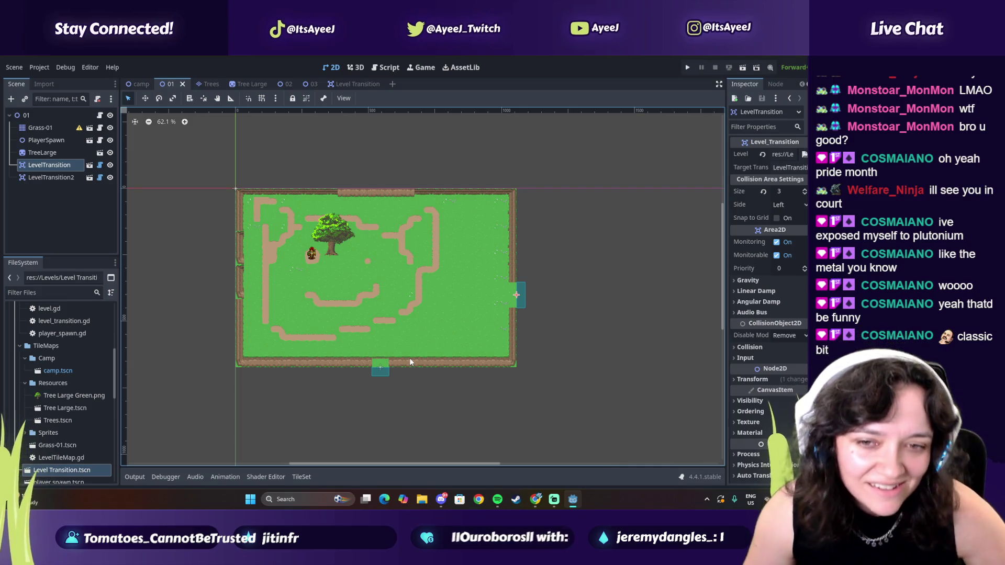
- Switch to the Chrome window showing the Scene Manager // E14 tutorial video
{"action": "mouse_move", "coordinate": [539, 498]}
{"action": "left_click", "coordinate": [523, 454]}
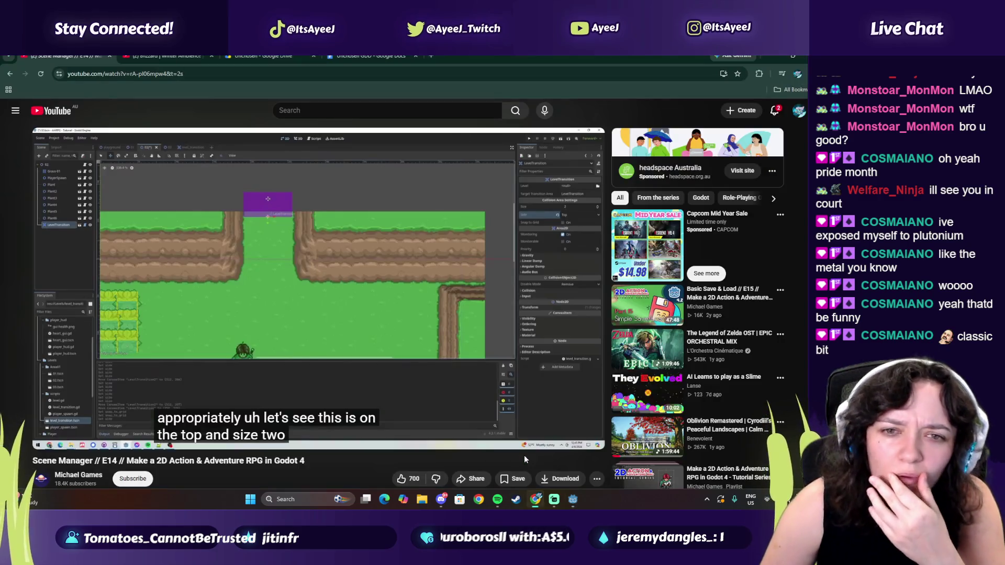
- Resume the Scene Manager tutorial, scrub ahead in it, then pause and resume playback
{"action": "left_click", "coordinate": [314, 324]}
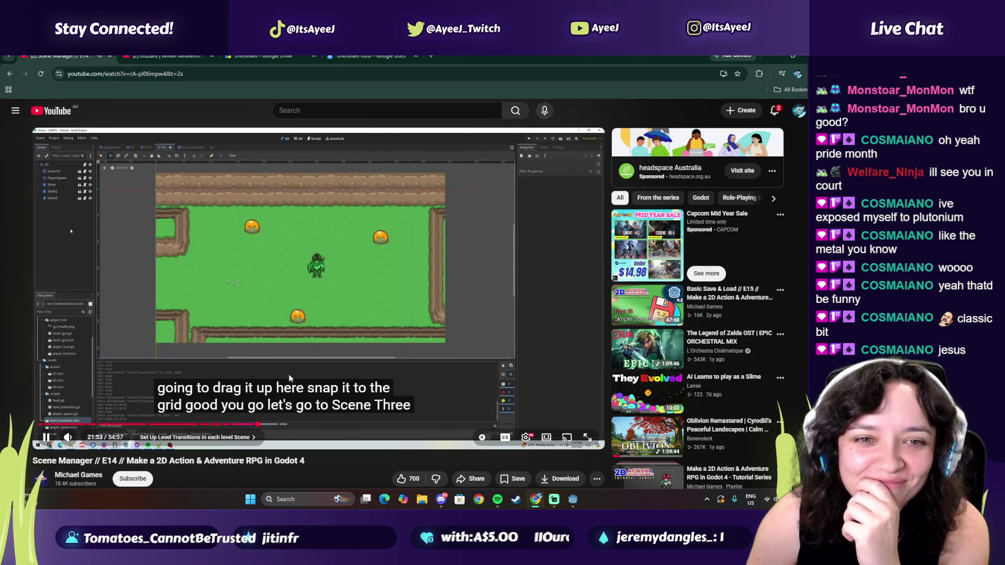
{"action": "left_click_drag", "start_coordinate": [265, 424], "coordinate": [266, 425]}
{"action": "left_click", "coordinate": [216, 359]}
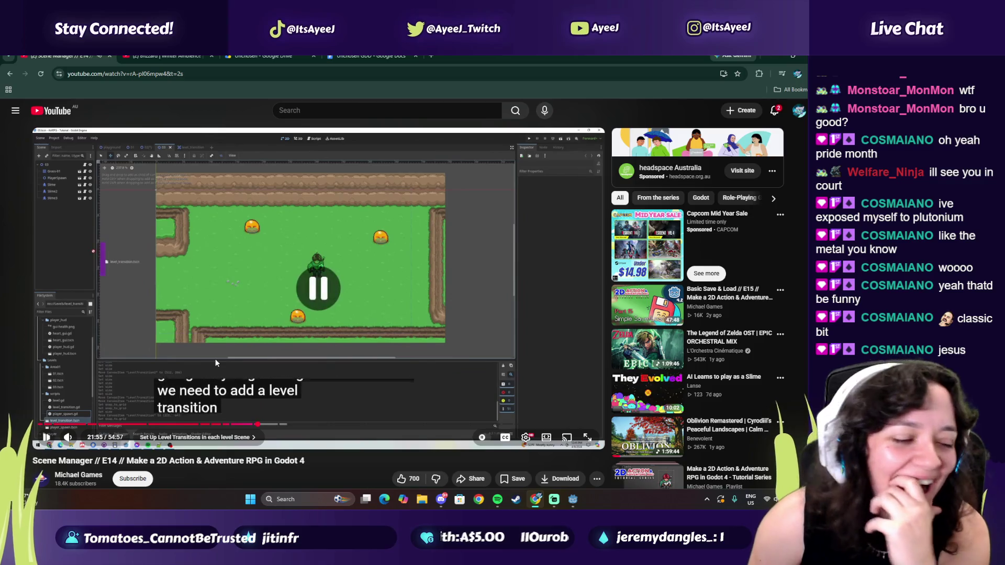
{"action": "left_click", "coordinate": [214, 344]}
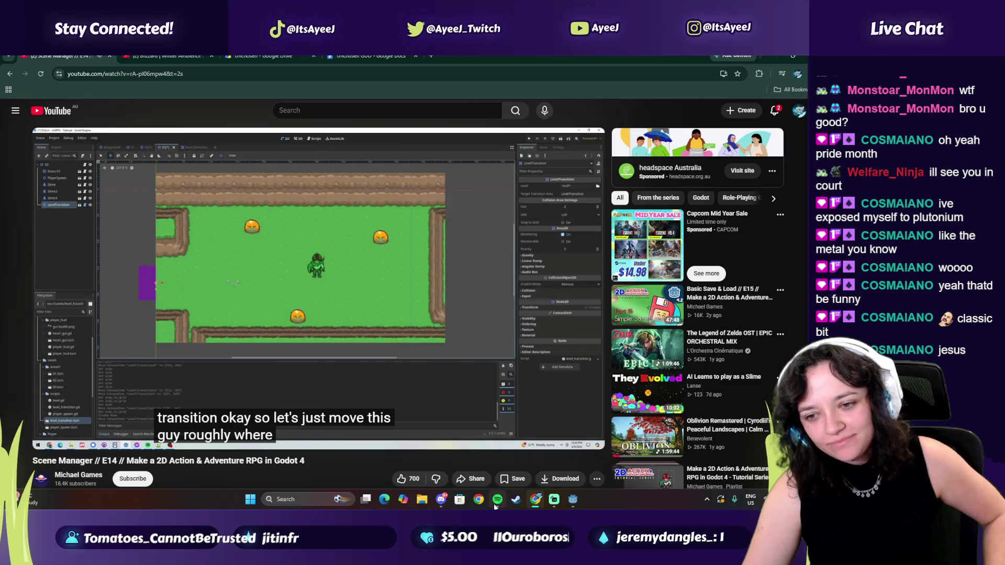
- Check the Spotify window, then return to the browser's YouTube search box
{"action": "mouse_move", "coordinate": [496, 506]}
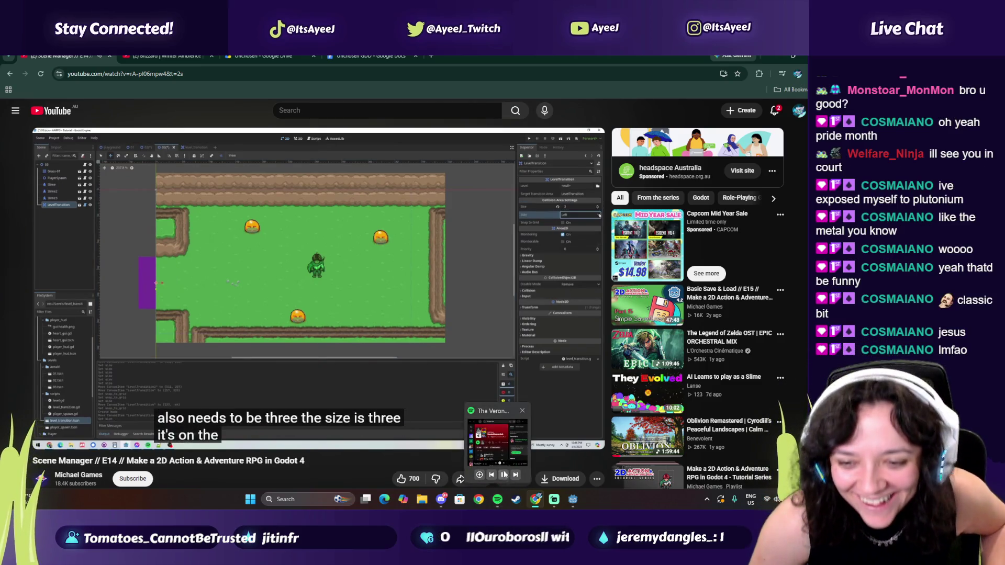
{"action": "left_click", "coordinate": [498, 443]}
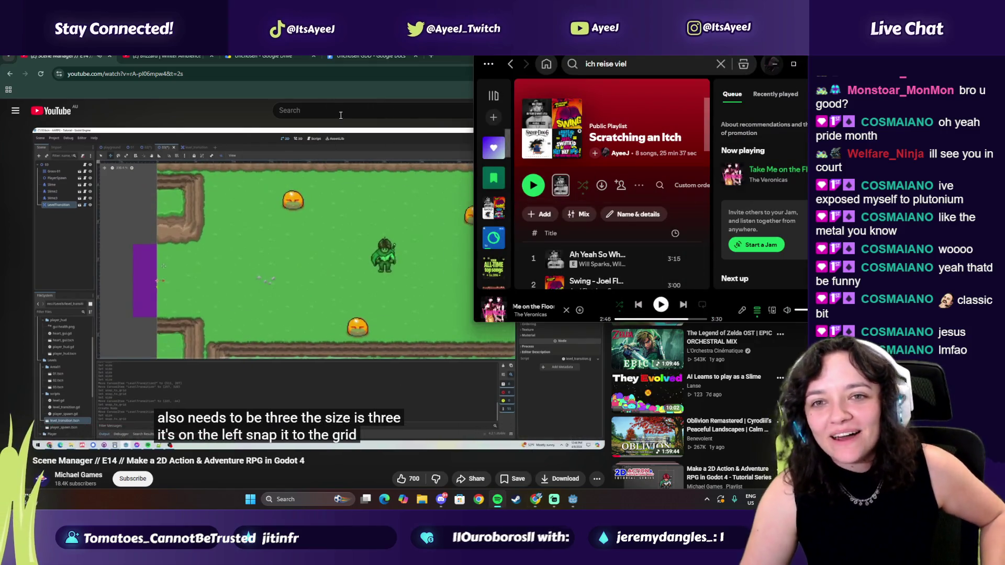
{"action": "left_click", "coordinate": [343, 111]}
- Search YouTube for 'going too early in a song' and watch a Short from the results
{"action": "type", "text": "come in"}
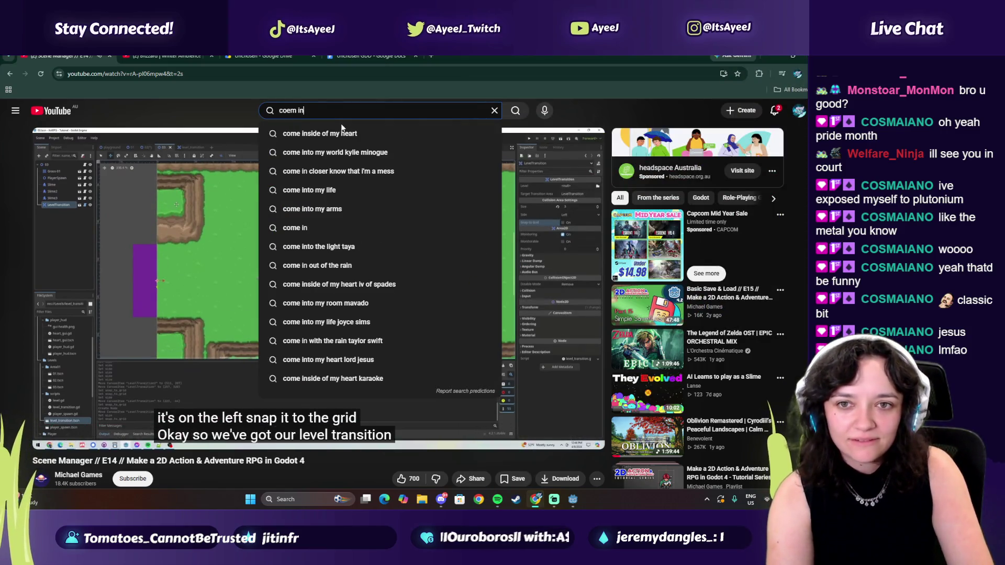
{"action": "key", "text": "BackSpace"}
{"action": "key", "text": "BackSpace"}
{"action": "key", "text": "BackSpace"}
{"action": "type", "text": "going too early in a song"}
{"action": "key", "text": "Return"}
{"action": "left_click", "coordinate": [288, 406]}
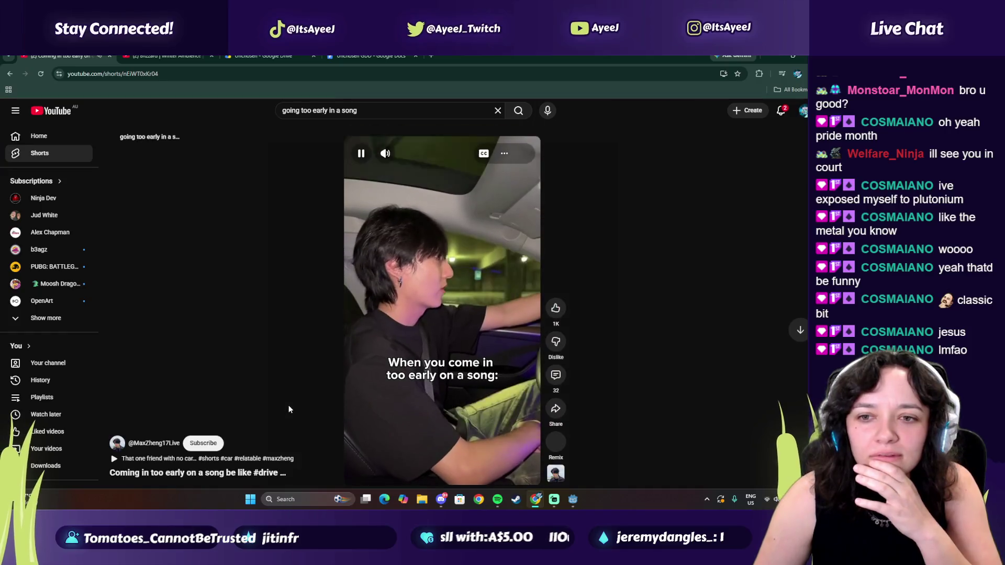
{"action": "scroll", "coordinate": [273, 338], "scroll_direction": "down", "scroll_amount": 1}
{"action": "scroll", "coordinate": [272, 338], "scroll_direction": "up", "scroll_amount": 1}
{"action": "mouse_move", "coordinate": [384, 153]}
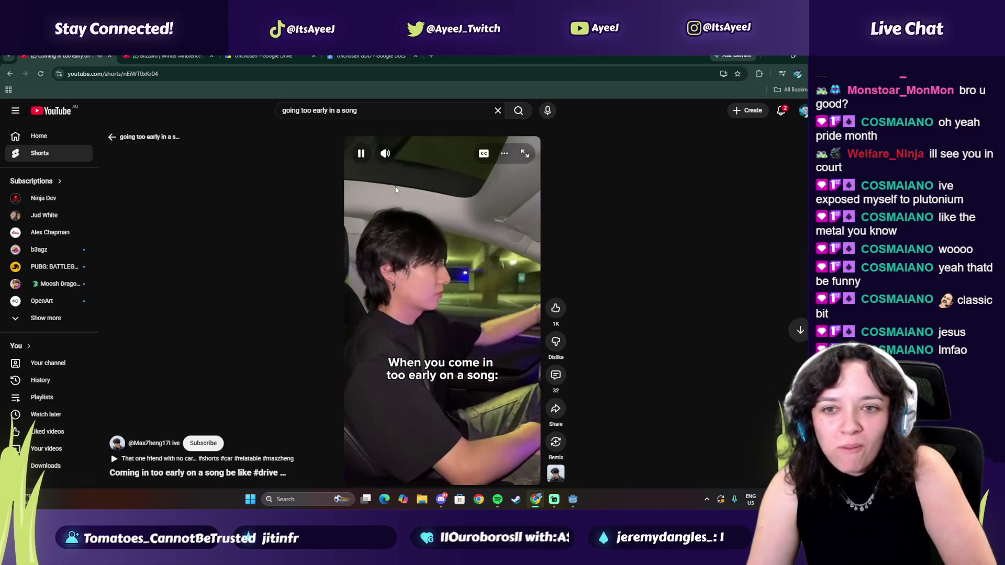
{"action": "left_click", "coordinate": [111, 136]}
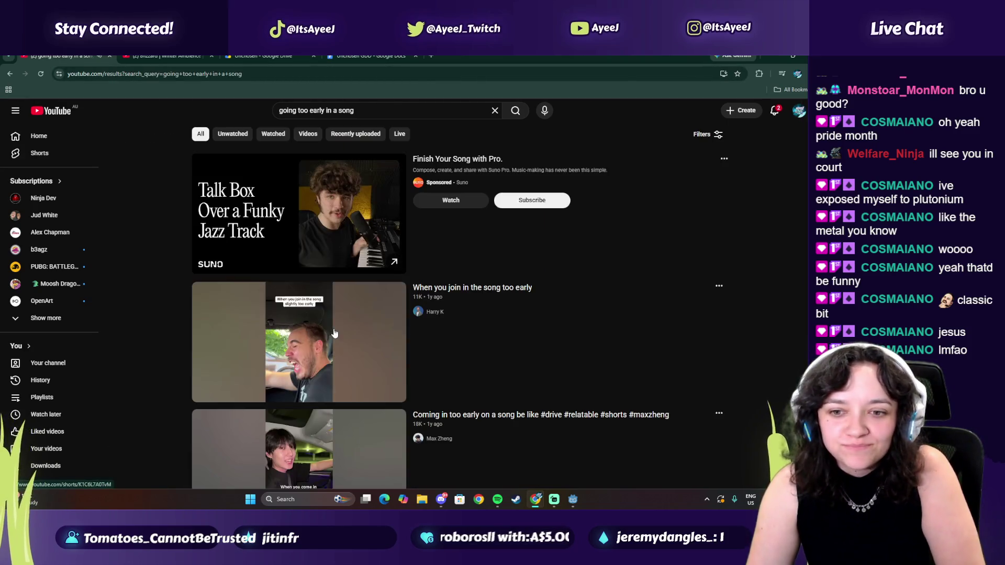
- Browse the results, go back to the home feed, and open the 1 hour of Silence whistle edit video
{"action": "scroll", "coordinate": [335, 333], "scroll_direction": "down", "scroll_amount": 5}
{"action": "scroll", "coordinate": [335, 333], "scroll_direction": "down", "scroll_amount": 5}
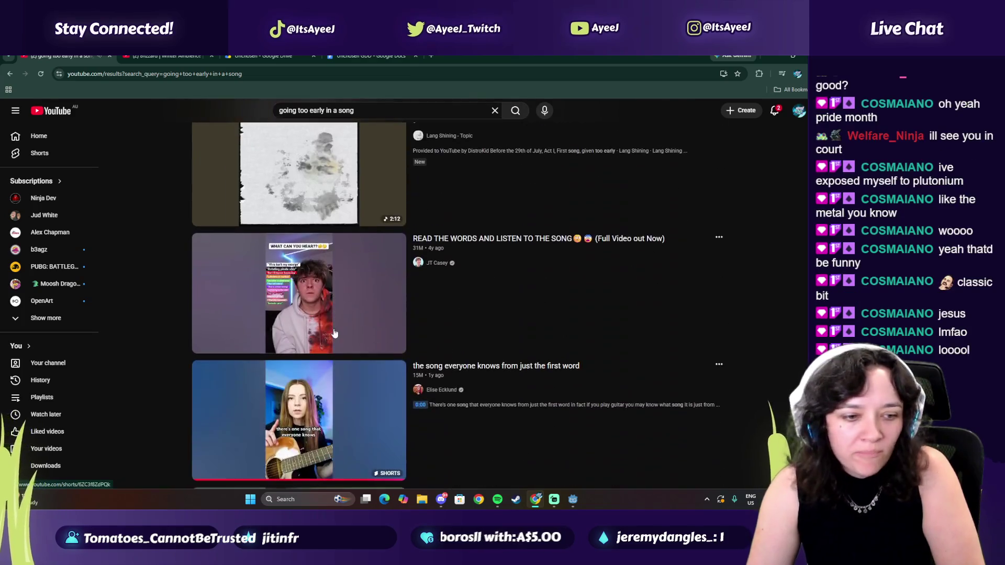
{"action": "scroll", "coordinate": [328, 327], "scroll_direction": "down", "scroll_amount": 5}
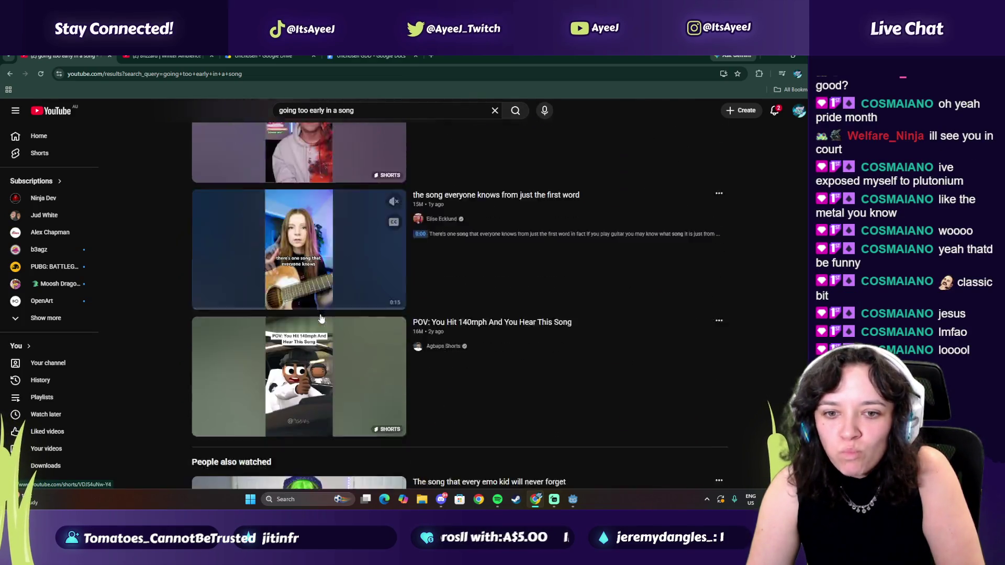
{"action": "scroll", "coordinate": [320, 318], "scroll_direction": "down", "scroll_amount": 7}
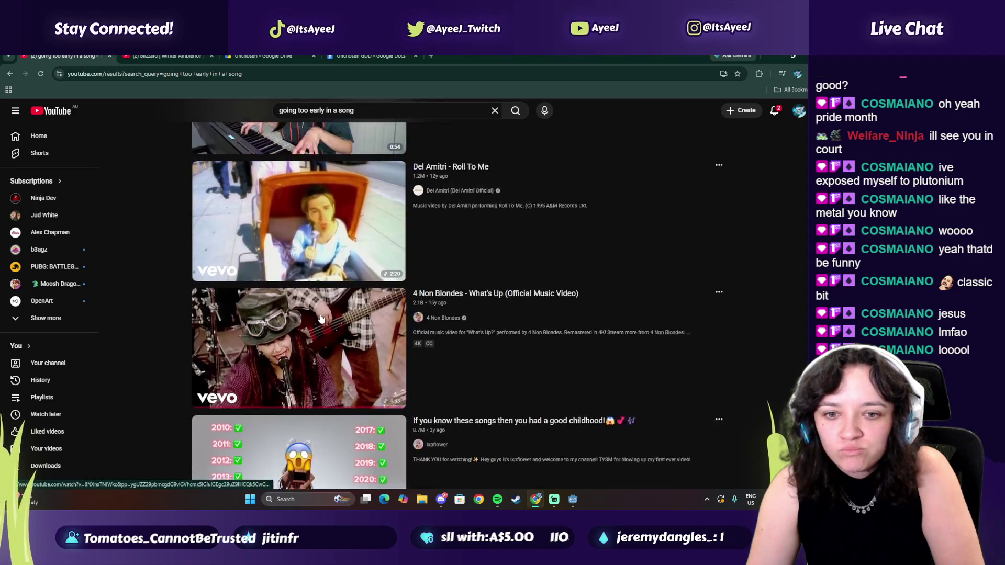
{"action": "scroll", "coordinate": [321, 318], "scroll_direction": "down", "scroll_amount": 5}
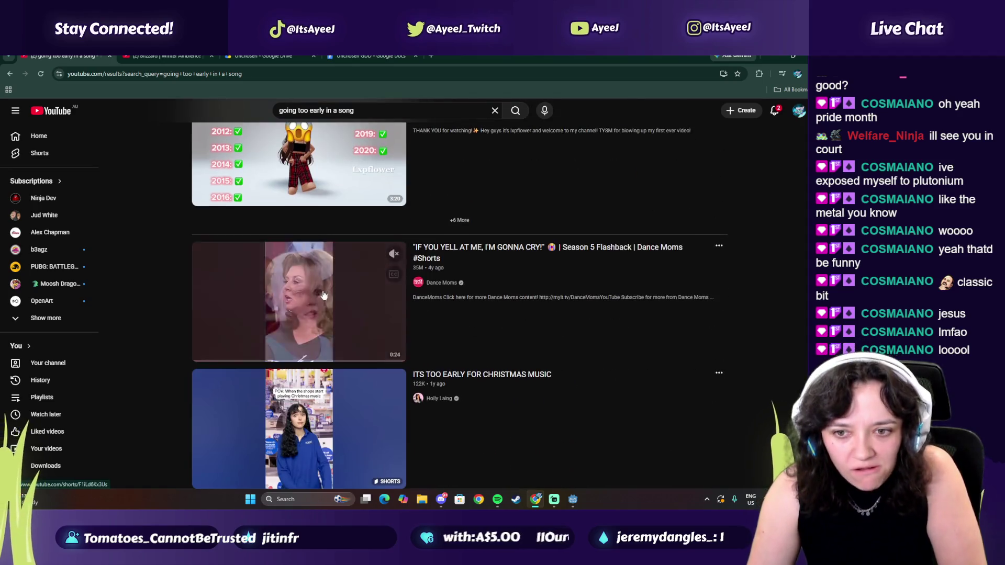
{"action": "scroll", "coordinate": [311, 278], "scroll_direction": "down", "scroll_amount": 3}
{"action": "scroll", "coordinate": [292, 249], "scroll_direction": "down", "scroll_amount": 2}
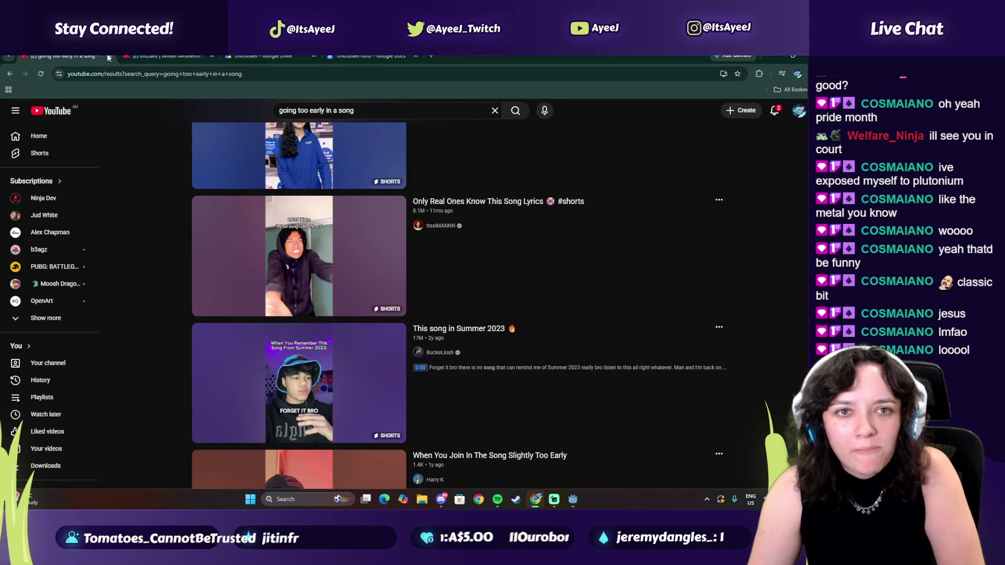
{"action": "left_click", "coordinate": [7, 73]}
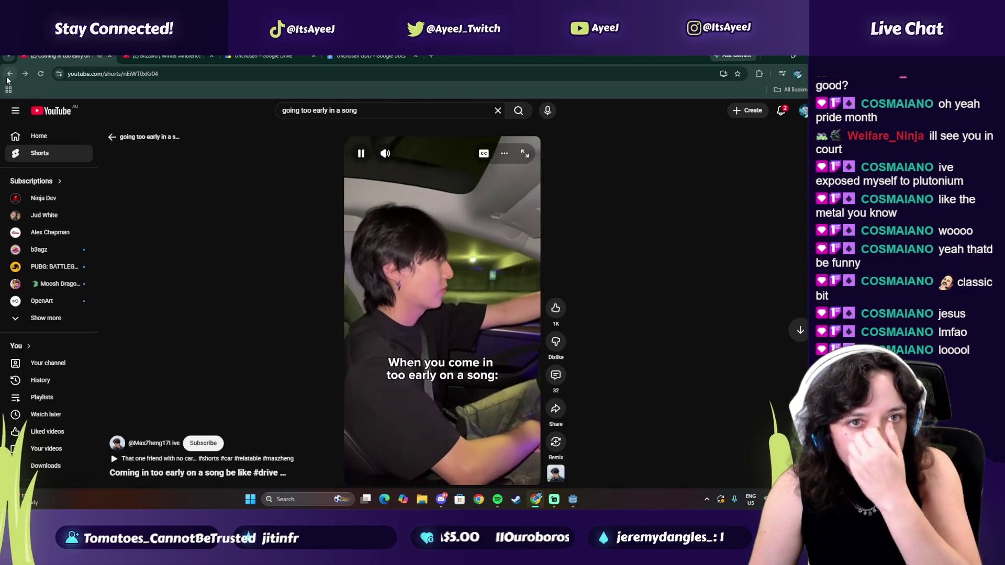
{"action": "left_click", "coordinate": [8, 76]}
{"action": "left_click", "coordinate": [7, 78]}
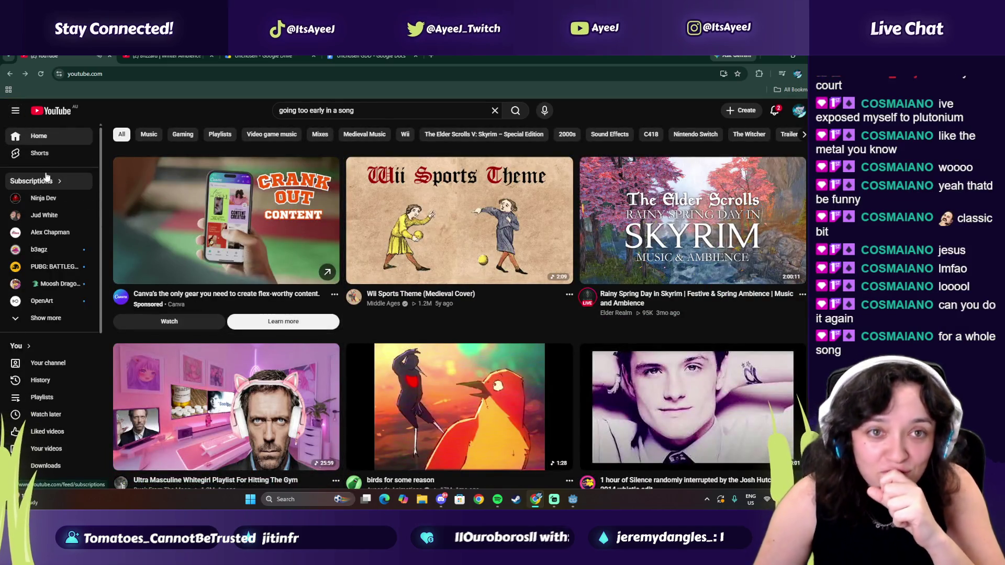
{"action": "left_click", "coordinate": [731, 457]}
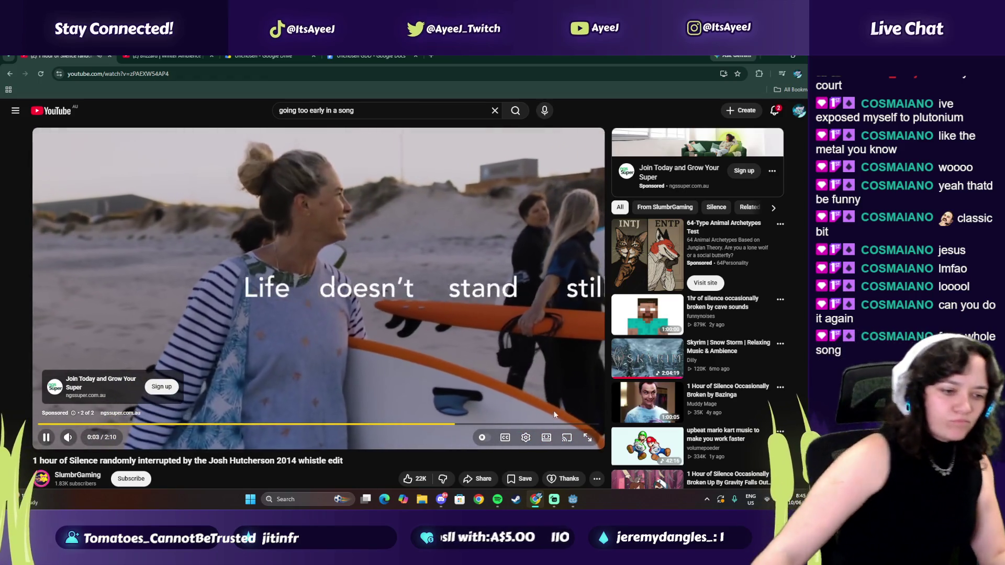
{"action": "left_click", "coordinate": [567, 401]}
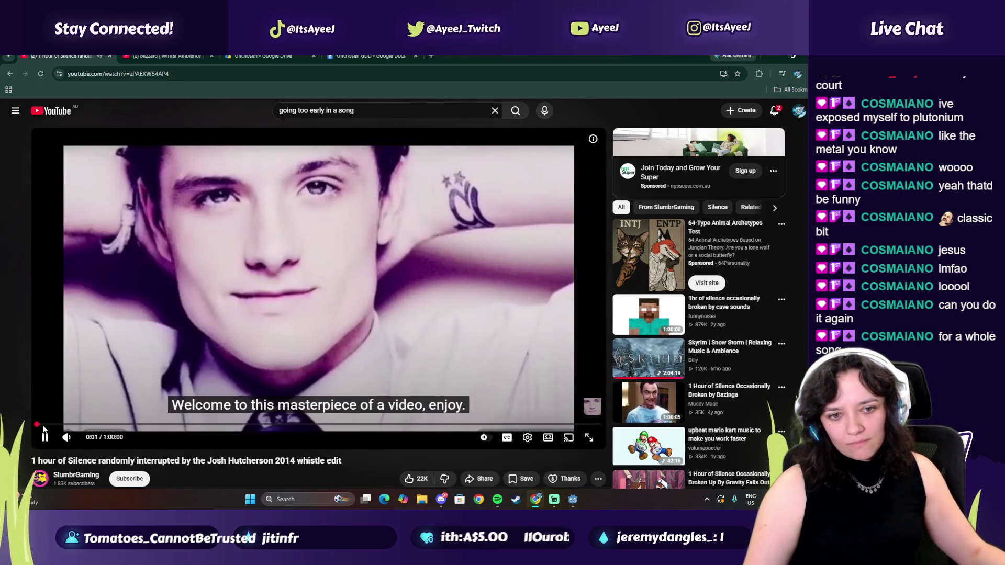
{"action": "left_click", "coordinate": [149, 425]}
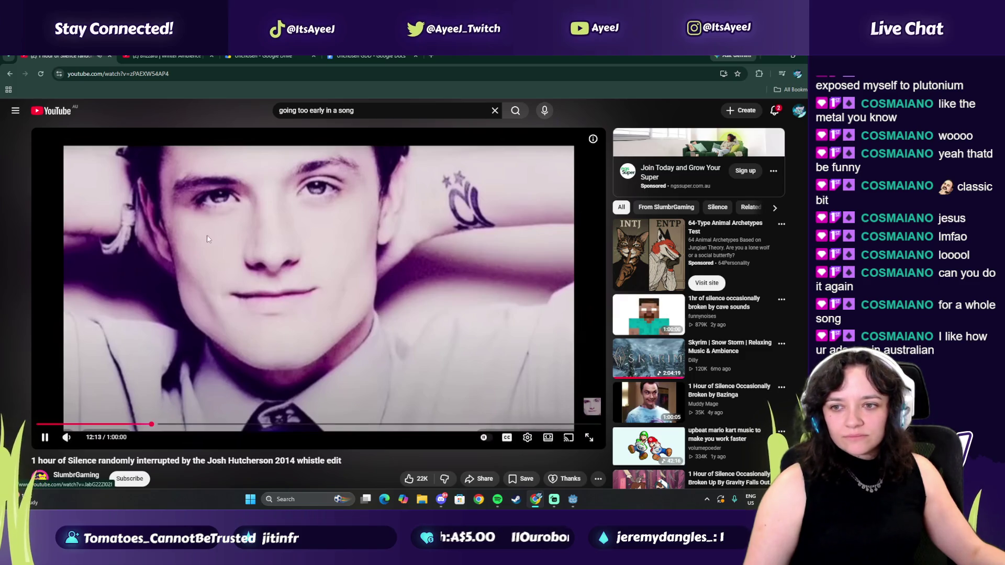
{"action": "left_click", "coordinate": [37, 116]}
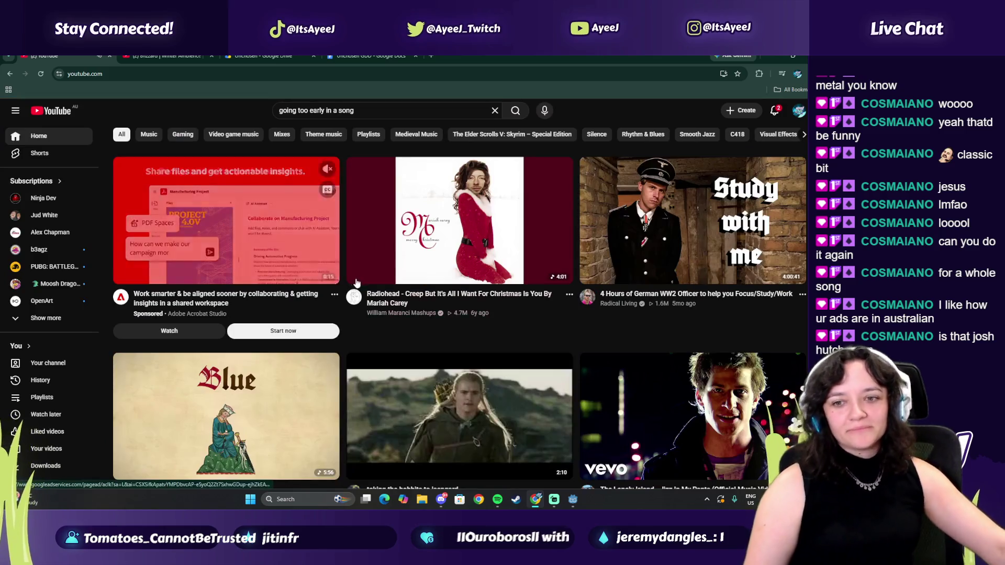
- Scroll far down the home feed and open 'Basshunter - Dota (slowed to perfection)'
{"action": "scroll", "coordinate": [367, 282], "scroll_direction": "down", "scroll_amount": 2}
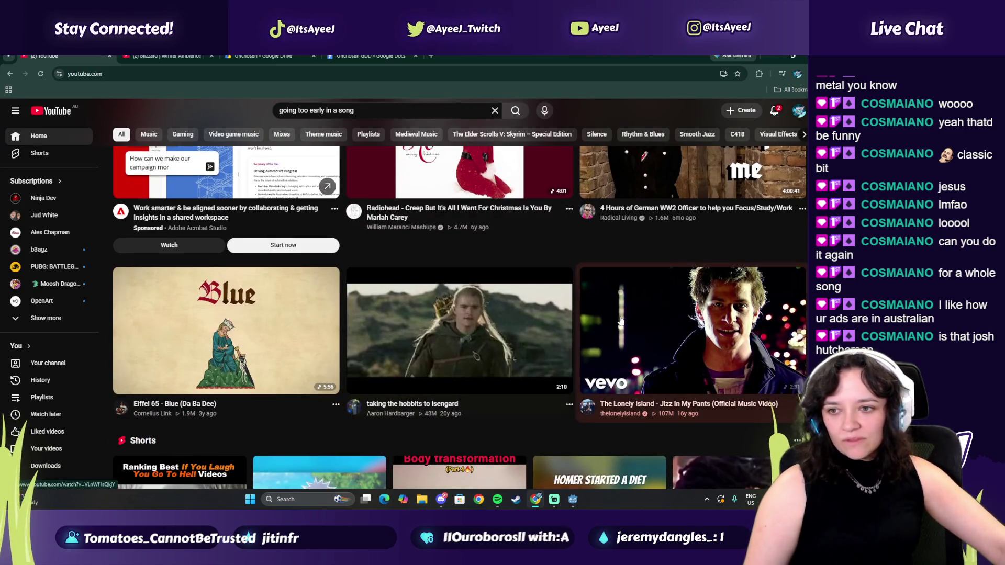
{"action": "scroll", "coordinate": [361, 286], "scroll_direction": "down", "scroll_amount": 10}
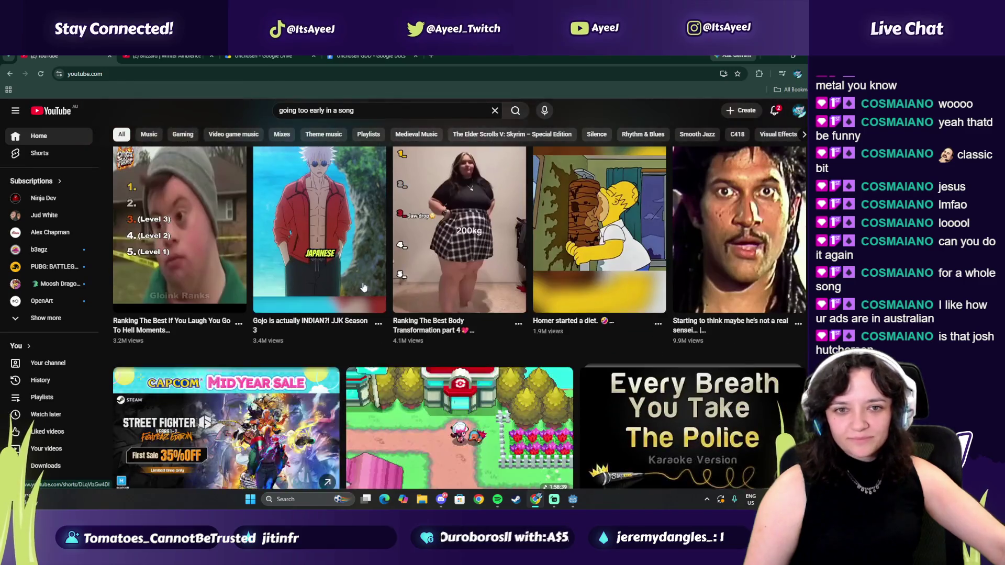
{"action": "scroll", "coordinate": [368, 289], "scroll_direction": "down", "scroll_amount": 3}
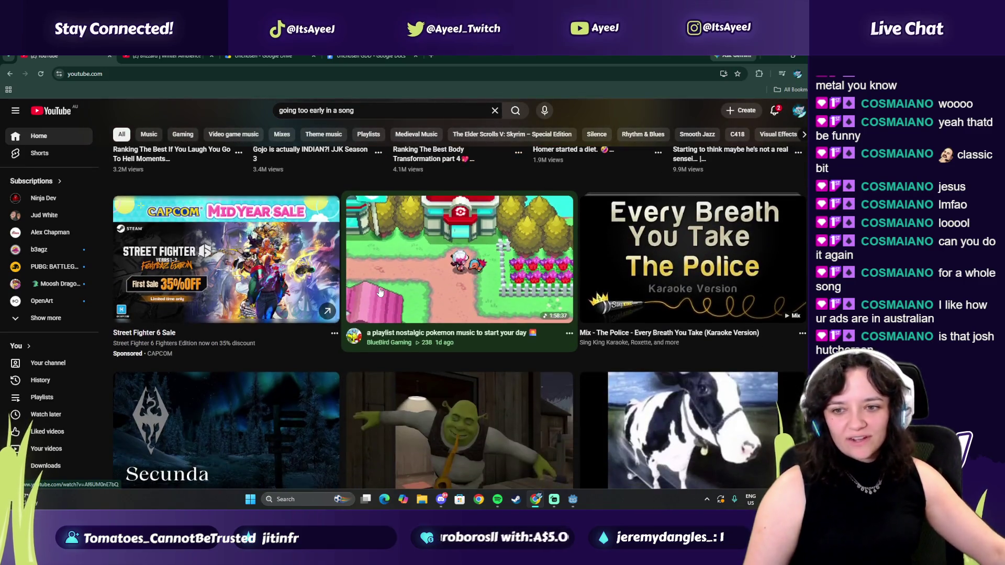
{"action": "scroll", "coordinate": [380, 292], "scroll_direction": "down", "scroll_amount": 2}
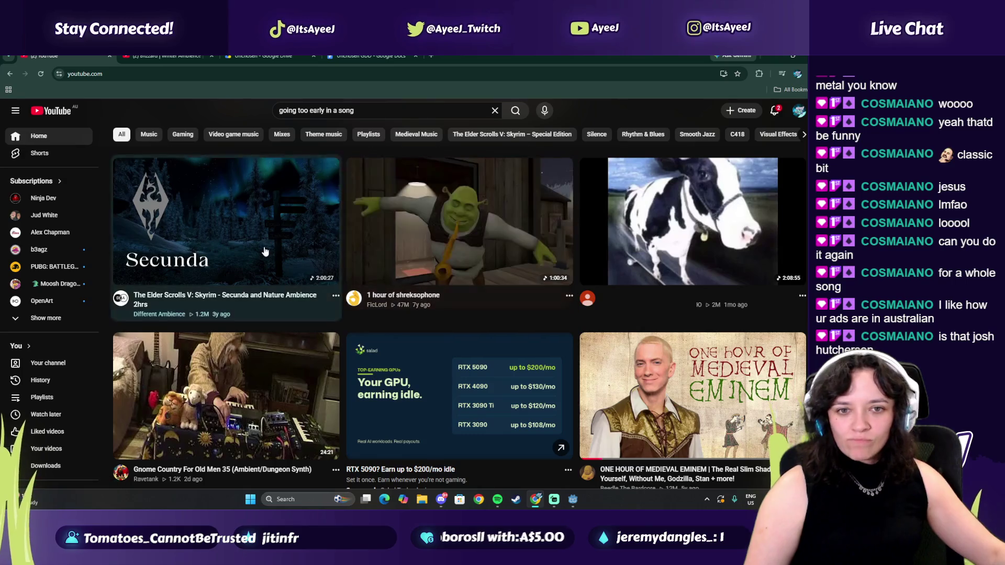
{"action": "scroll", "coordinate": [411, 242], "scroll_direction": "down", "scroll_amount": 3}
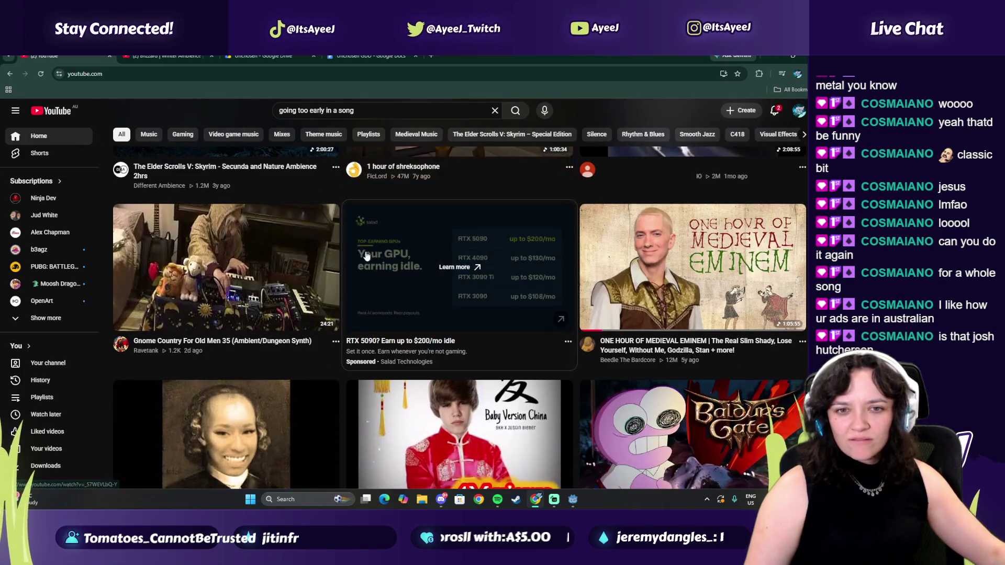
{"action": "mouse_move", "coordinate": [265, 254]}
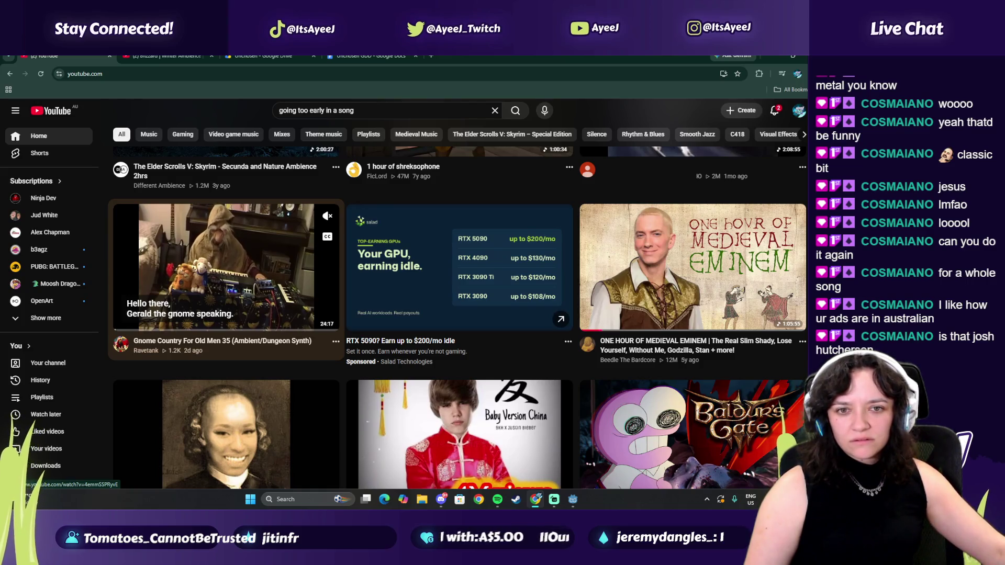
{"action": "scroll", "coordinate": [264, 254], "scroll_direction": "down", "scroll_amount": 1}
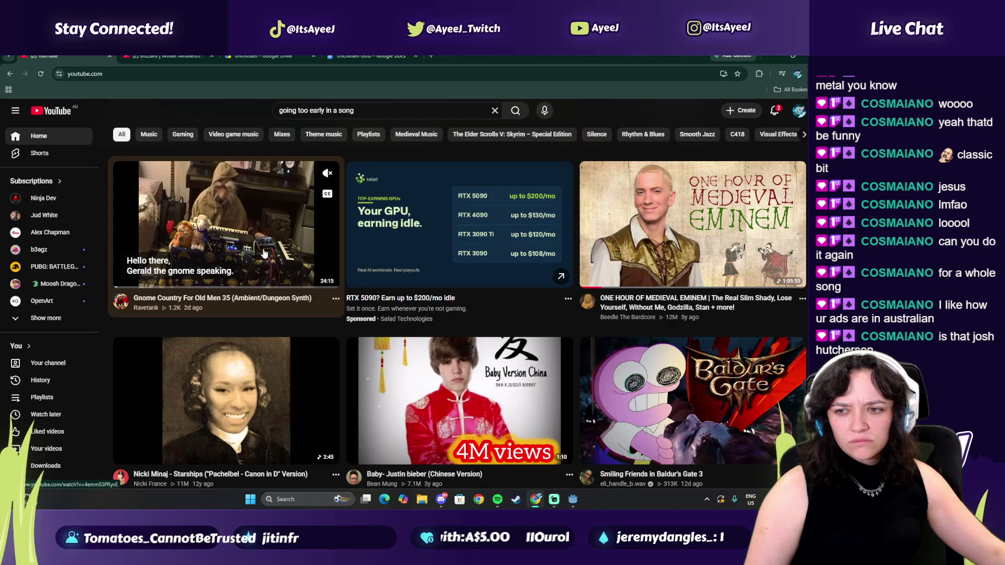
{"action": "scroll", "coordinate": [264, 254], "scroll_direction": "down", "scroll_amount": 3}
{"action": "scroll", "coordinate": [263, 254], "scroll_direction": "down", "scroll_amount": 3}
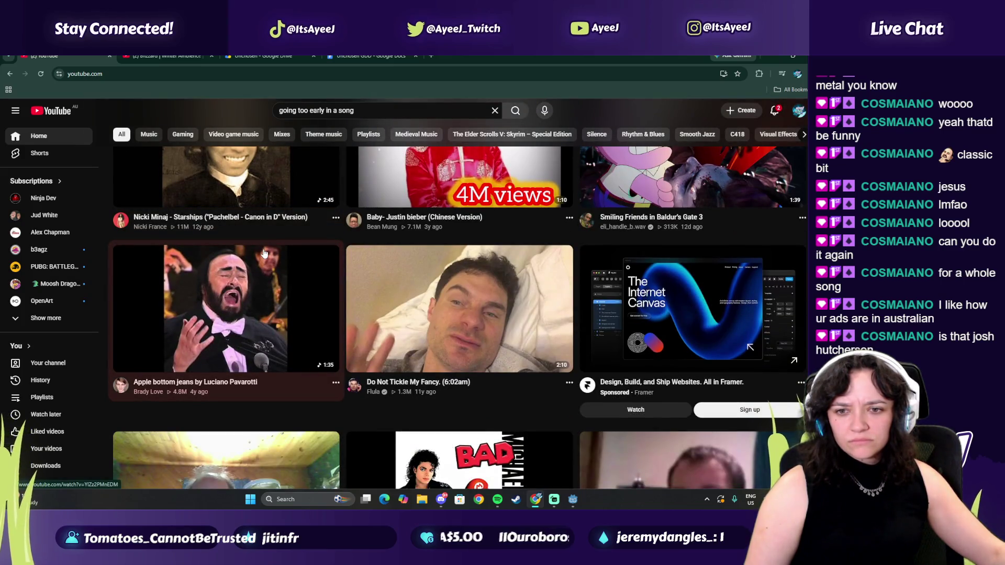
{"action": "scroll", "coordinate": [264, 254], "scroll_direction": "down", "scroll_amount": 1}
{"action": "mouse_move", "coordinate": [416, 328]}
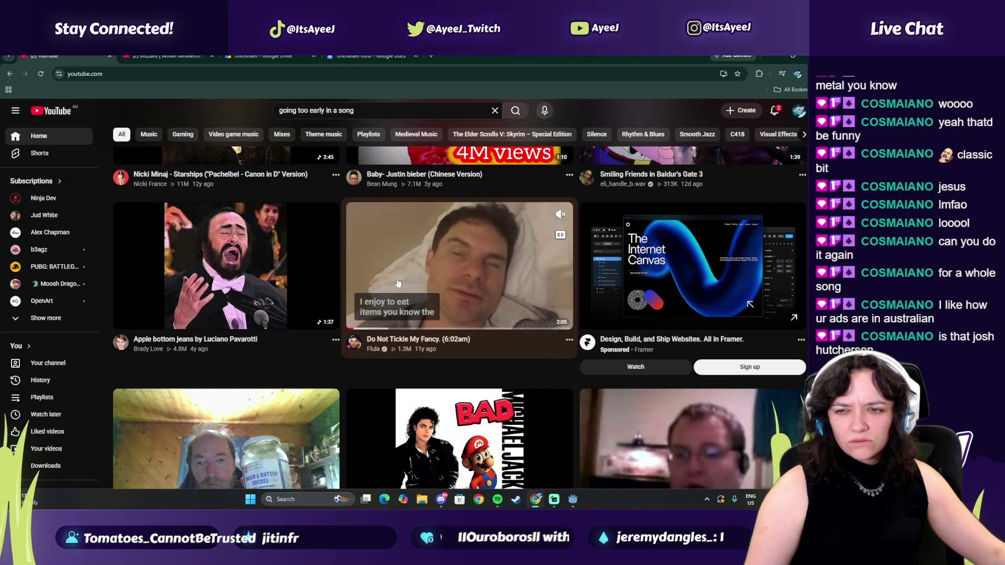
{"action": "scroll", "coordinate": [227, 260], "scroll_direction": "down", "scroll_amount": 4}
{"action": "mouse_move", "coordinate": [177, 274]}
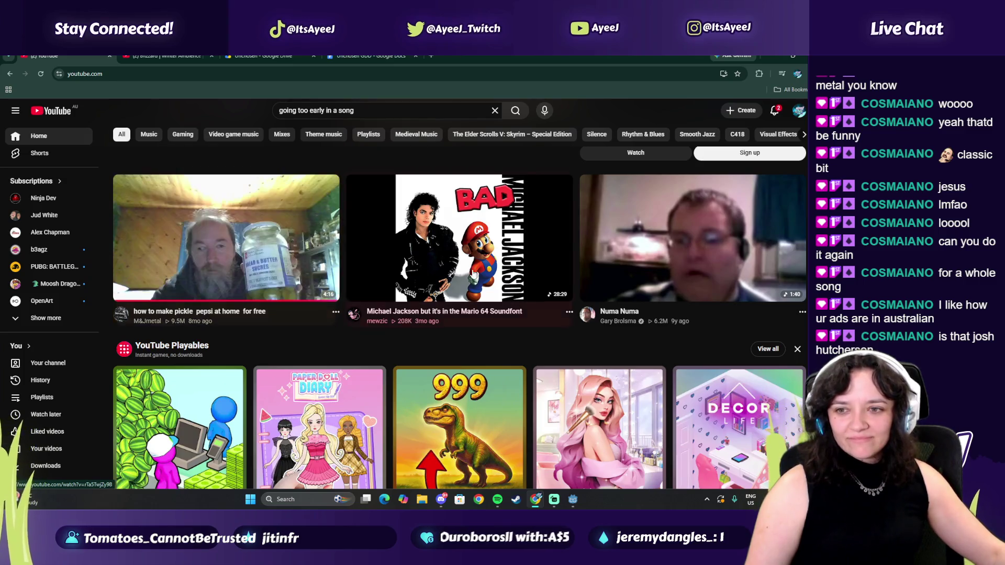
{"action": "scroll", "coordinate": [232, 286], "scroll_direction": "down", "scroll_amount": 1}
{"action": "scroll", "coordinate": [231, 283], "scroll_direction": "down", "scroll_amount": 7}
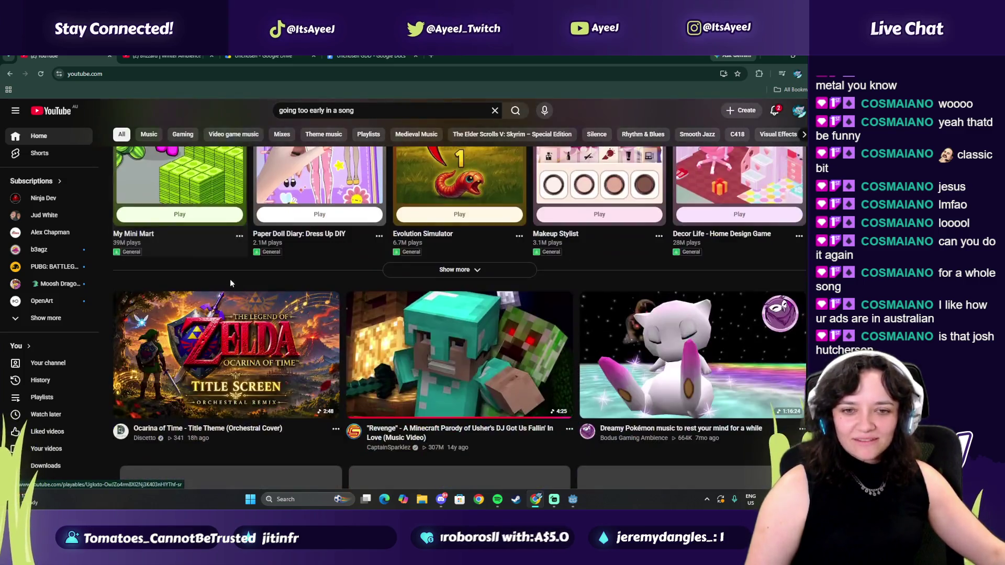
{"action": "scroll", "coordinate": [228, 285], "scroll_direction": "down", "scroll_amount": 2}
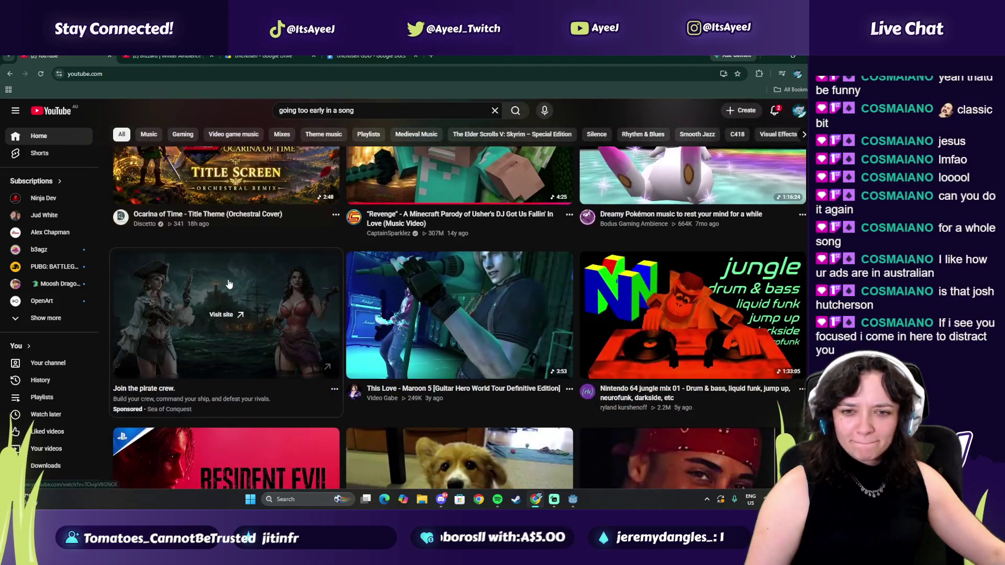
{"action": "scroll", "coordinate": [229, 285], "scroll_direction": "down", "scroll_amount": 2}
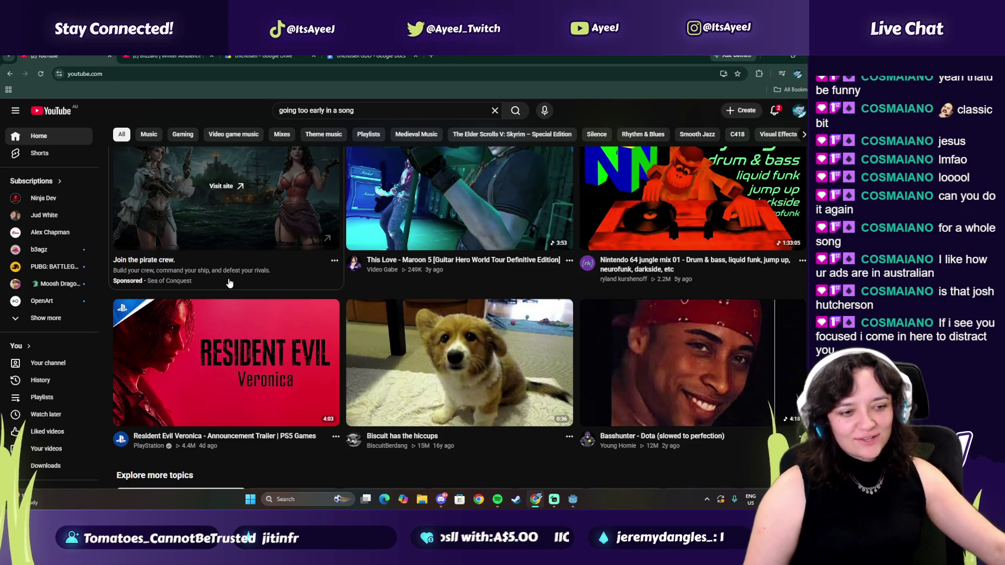
{"action": "scroll", "coordinate": [229, 283], "scroll_direction": "down", "scroll_amount": 1}
{"action": "left_click", "coordinate": [689, 357]}
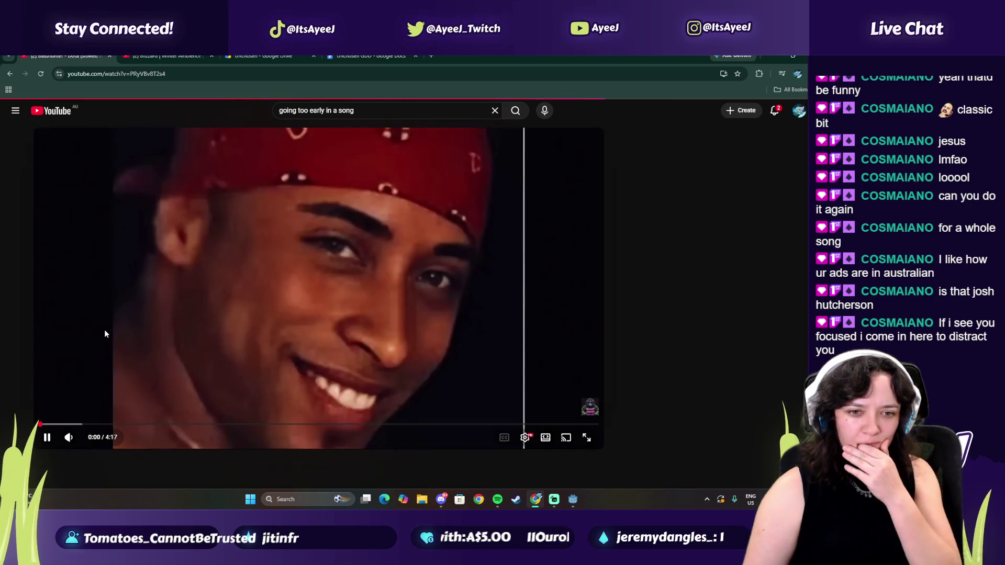
- Max the Basshunter volume, skip to 0:23, then open the German WW2 Officer study video from home
{"action": "left_click_drag", "start_coordinate": [87, 438], "coordinate": [99, 438]}
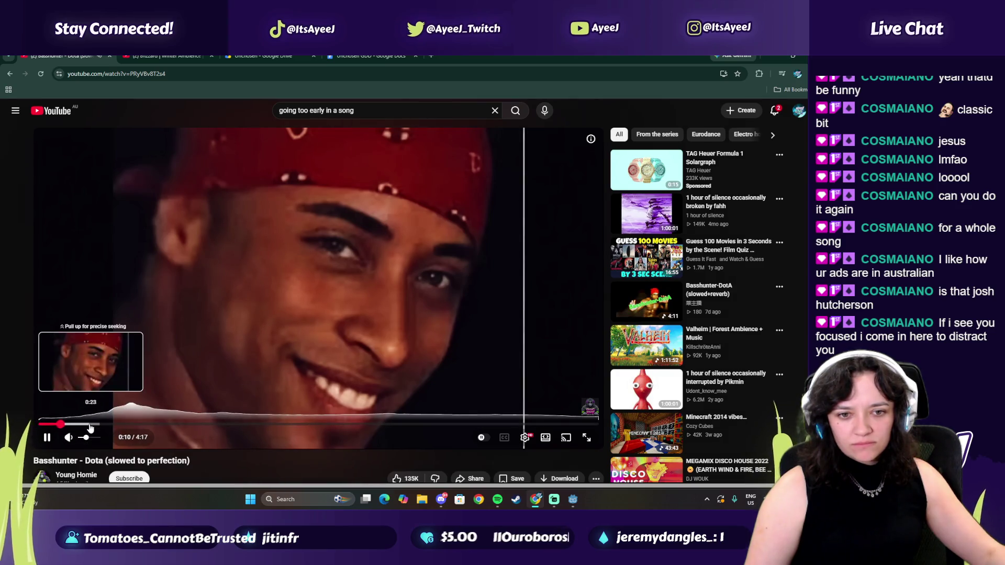
{"action": "left_click", "coordinate": [91, 424]}
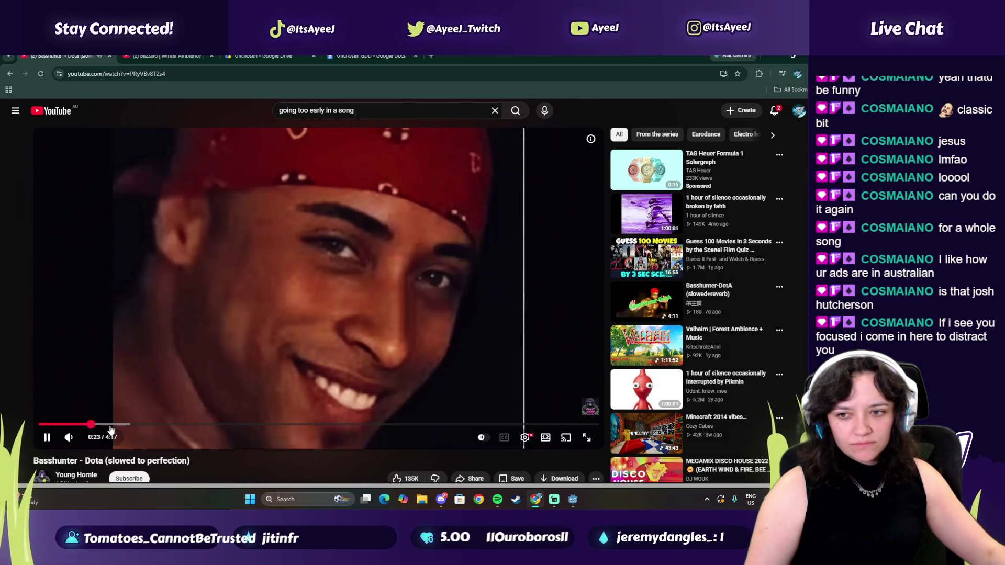
{"action": "left_click", "coordinate": [51, 111]}
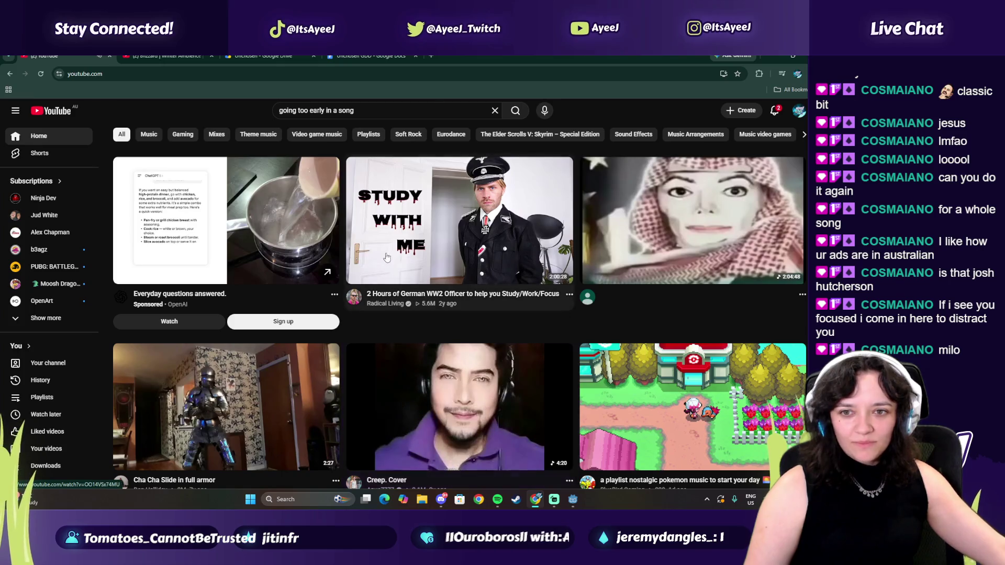
{"action": "mouse_move", "coordinate": [389, 255]}
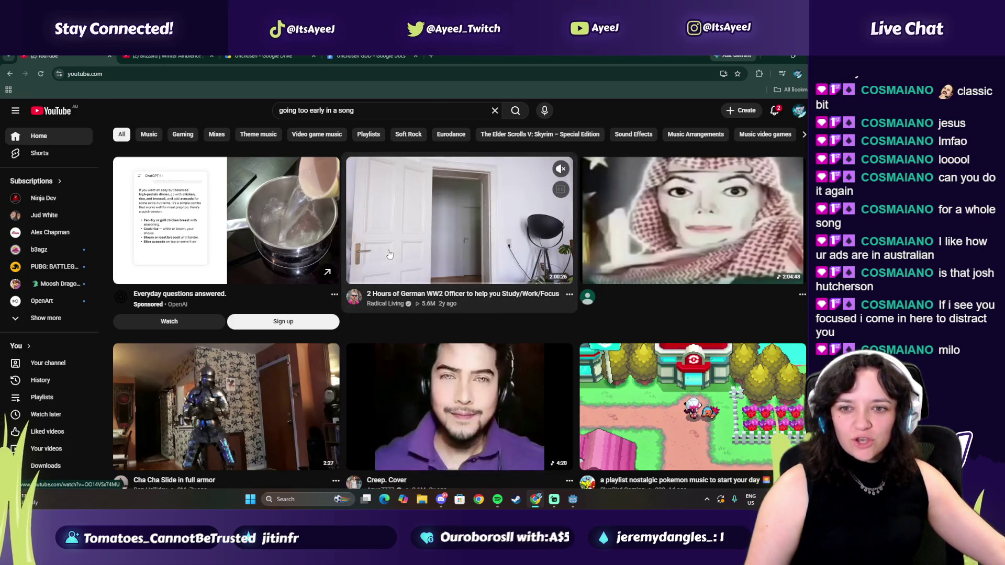
{"action": "left_click", "coordinate": [381, 260]}
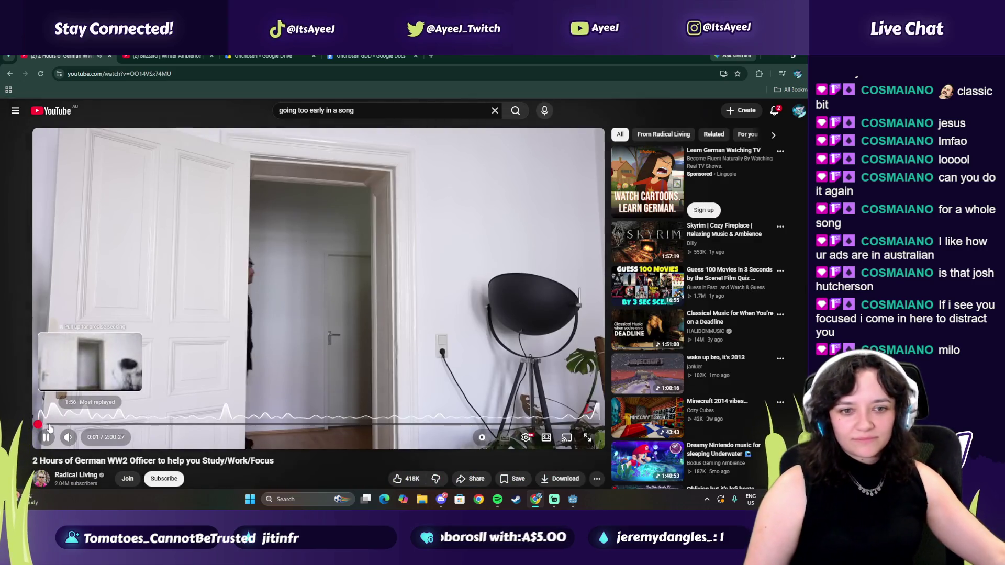
- Jump the WW2 Officer video along its progress bar to about 40:10 and resume playback
{"action": "left_click", "coordinate": [50, 424]}
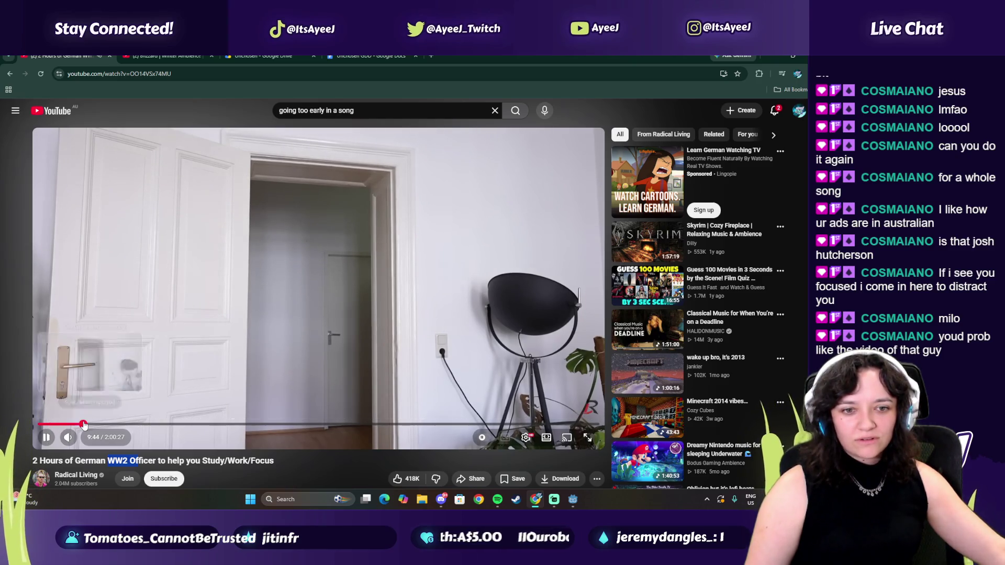
{"action": "left_click", "coordinate": [84, 425]}
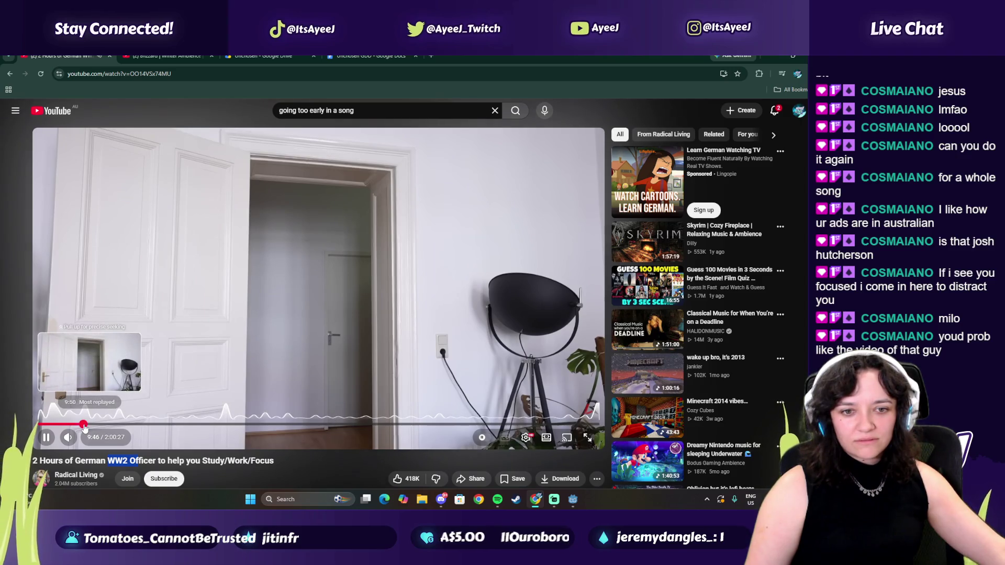
{"action": "left_click", "coordinate": [85, 425]}
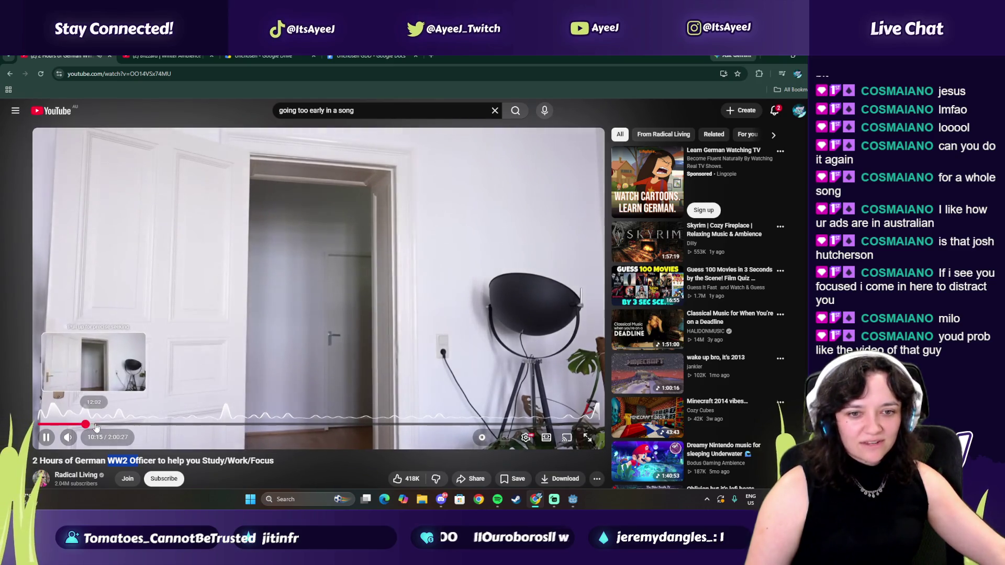
{"action": "left_click", "coordinate": [115, 425]}
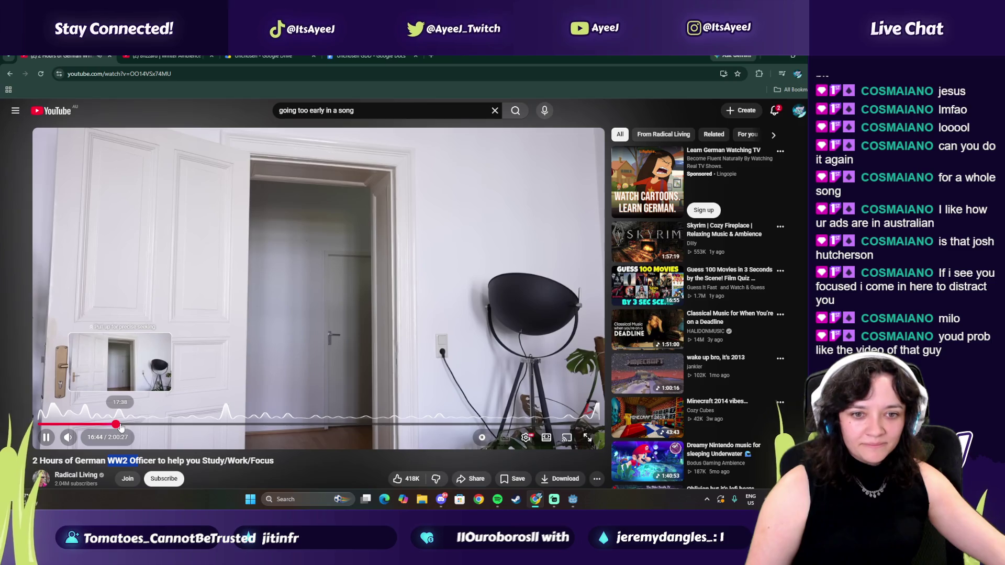
{"action": "left_click", "coordinate": [120, 424]}
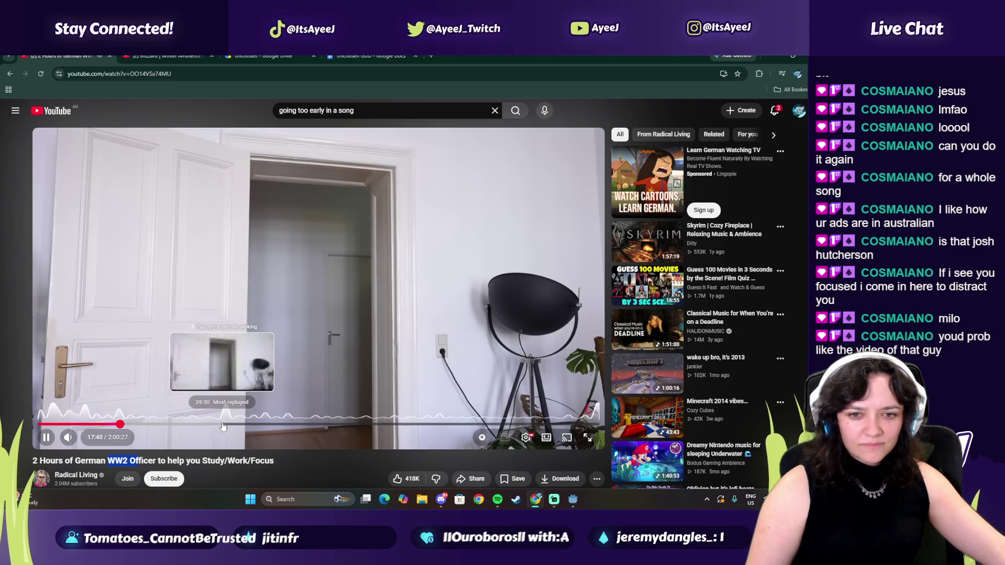
{"action": "left_click", "coordinate": [223, 425]}
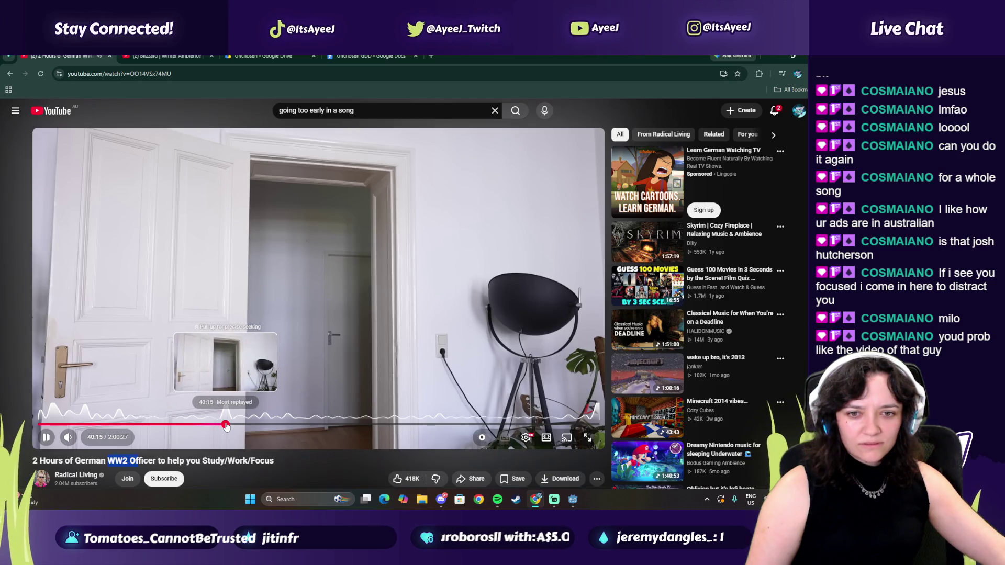
{"action": "left_click", "coordinate": [223, 425]}
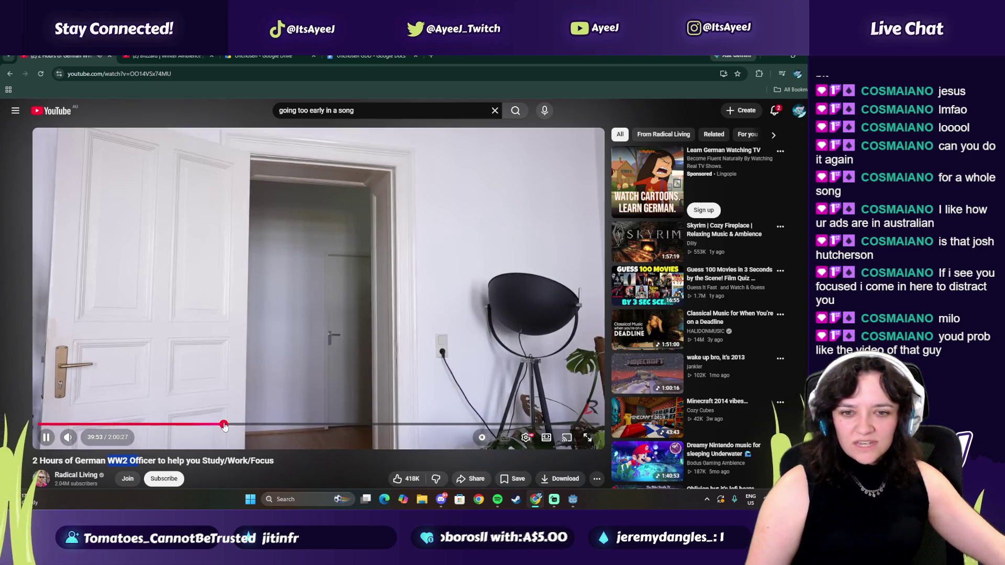
{"action": "left_click", "coordinate": [220, 425]}
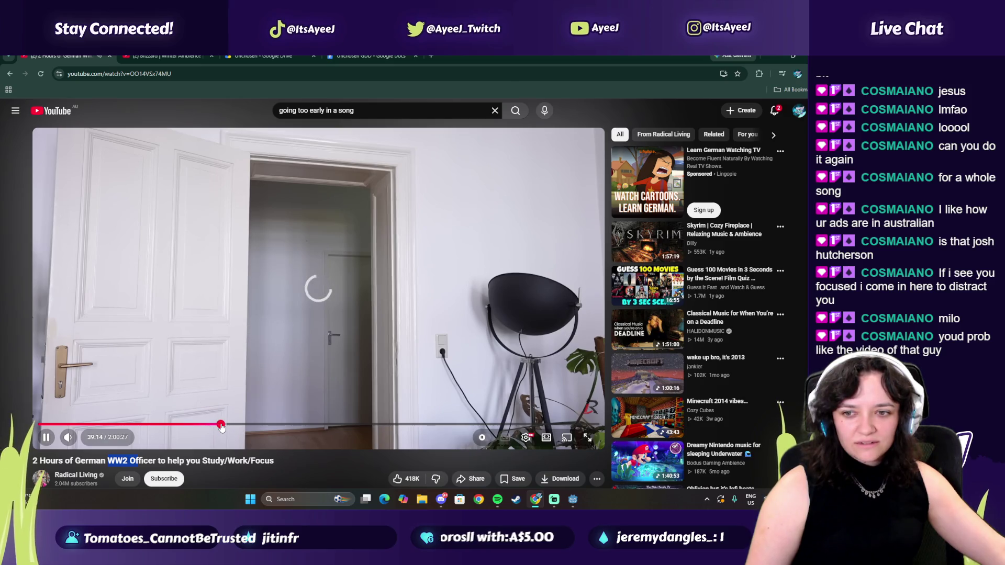
{"action": "left_click", "coordinate": [226, 426]}
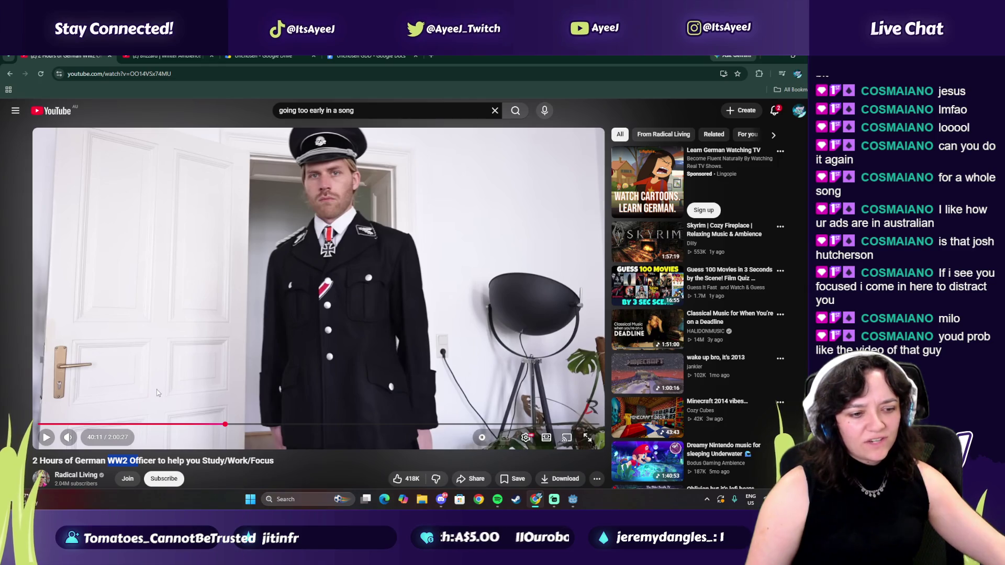
{"action": "left_click", "coordinate": [282, 300]}
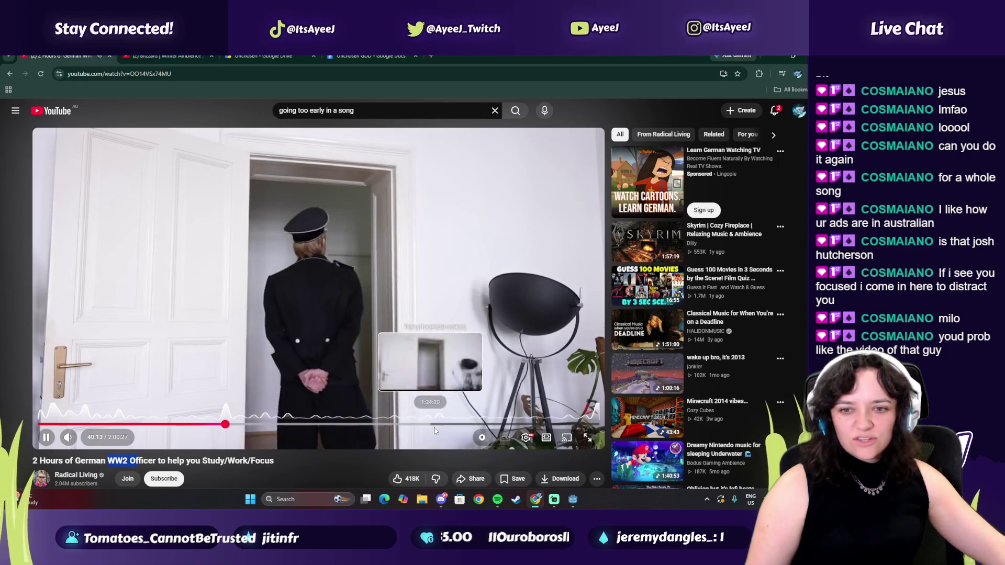
- Scroll through the video's comments, then go back to the YouTube home feed
{"action": "scroll", "coordinate": [94, 359], "scroll_direction": "down", "scroll_amount": 10}
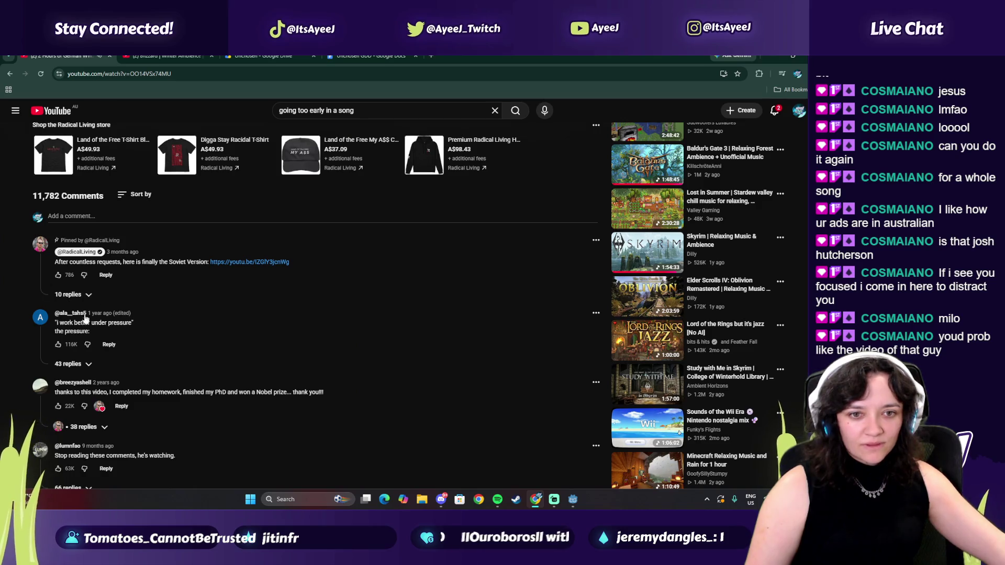
{"action": "left_click_drag", "start_coordinate": [249, 393], "coordinate": [251, 394]}
{"action": "scroll", "coordinate": [102, 307], "scroll_direction": "up", "scroll_amount": 2}
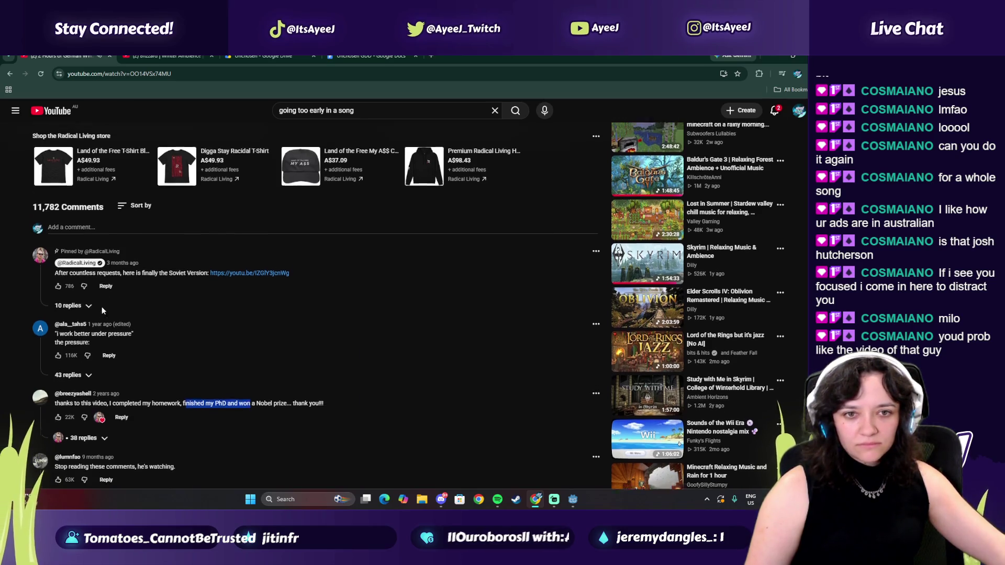
{"action": "scroll", "coordinate": [61, 190], "scroll_direction": "up", "scroll_amount": 5}
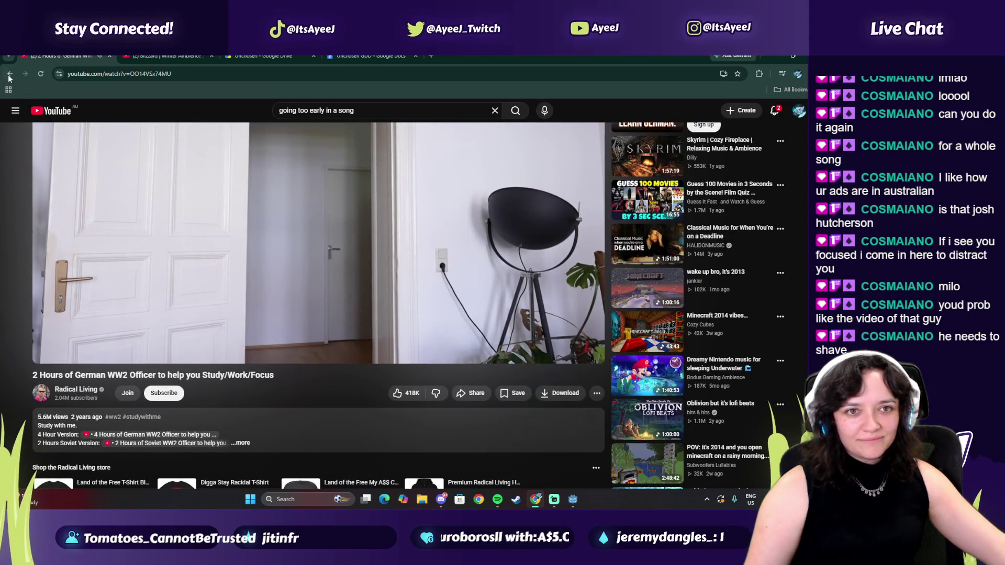
{"action": "left_click", "coordinate": [10, 75]}
- Open the Creep. Cover video, turn it to full volume and split its tab into a new window
{"action": "scroll", "coordinate": [251, 386], "scroll_direction": "down", "scroll_amount": 2}
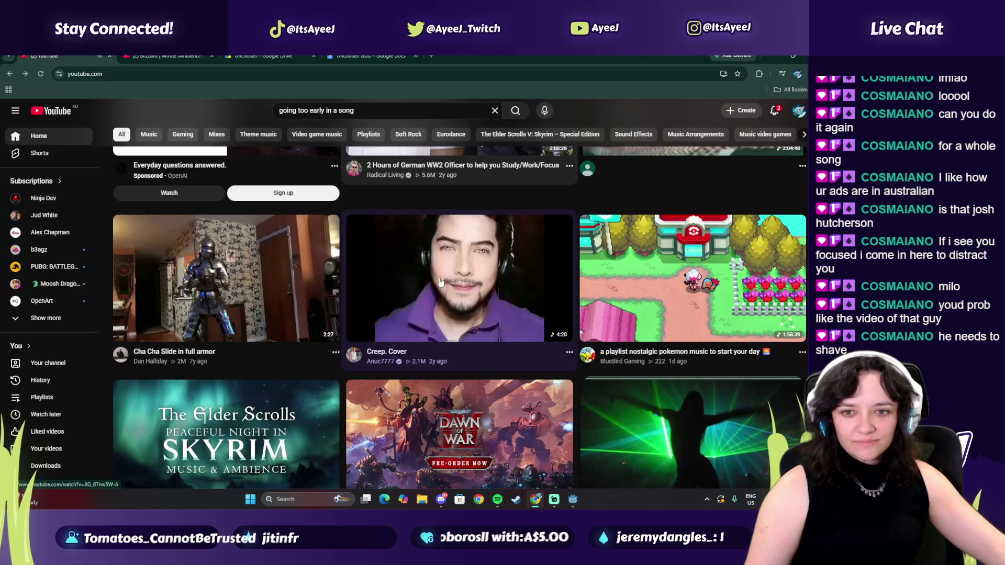
{"action": "key", "text": "alt+Right"}
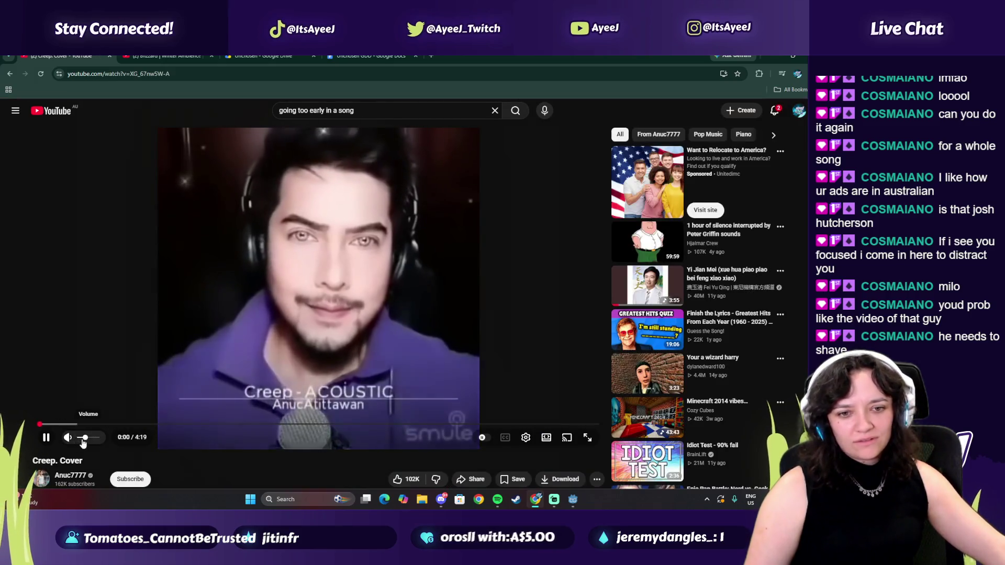
{"action": "left_click_drag", "start_coordinate": [97, 441], "coordinate": [117, 442]}
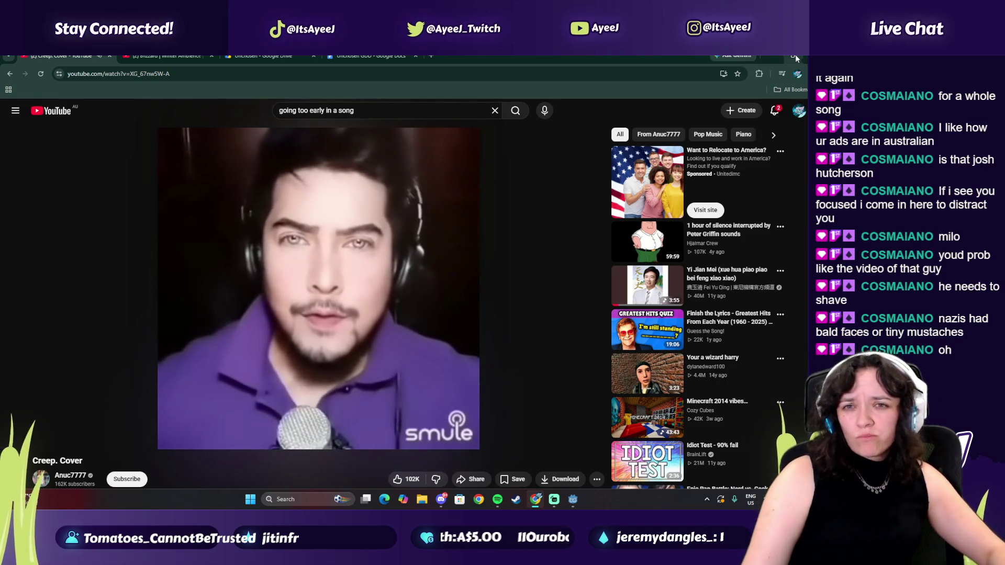
{"action": "mouse_move", "coordinate": [63, 56]}
{"action": "left_mouse_down"}
{"action": "mouse_move", "coordinate": [232, 89]}
{"action": "mouse_move", "coordinate": [634, 90]}
{"action": "mouse_move", "coordinate": [629, 82]}
{"action": "left_mouse_up"}
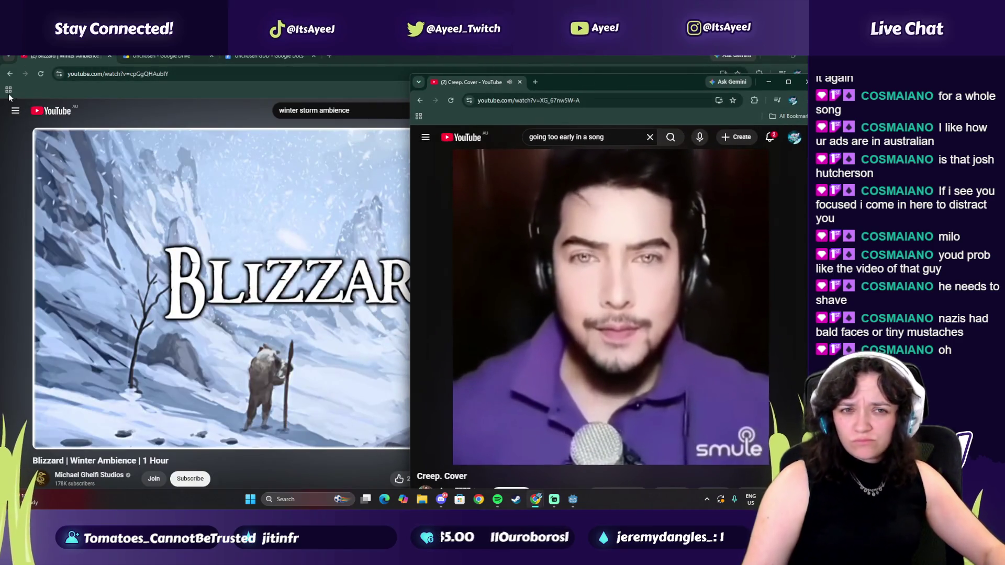
- Restore the Blizzard window and dock it on the left side of the screen
{"action": "left_click", "coordinate": [330, 110]}
{"action": "left_click_drag", "start_coordinate": [310, 110], "coordinate": [350, 111]}
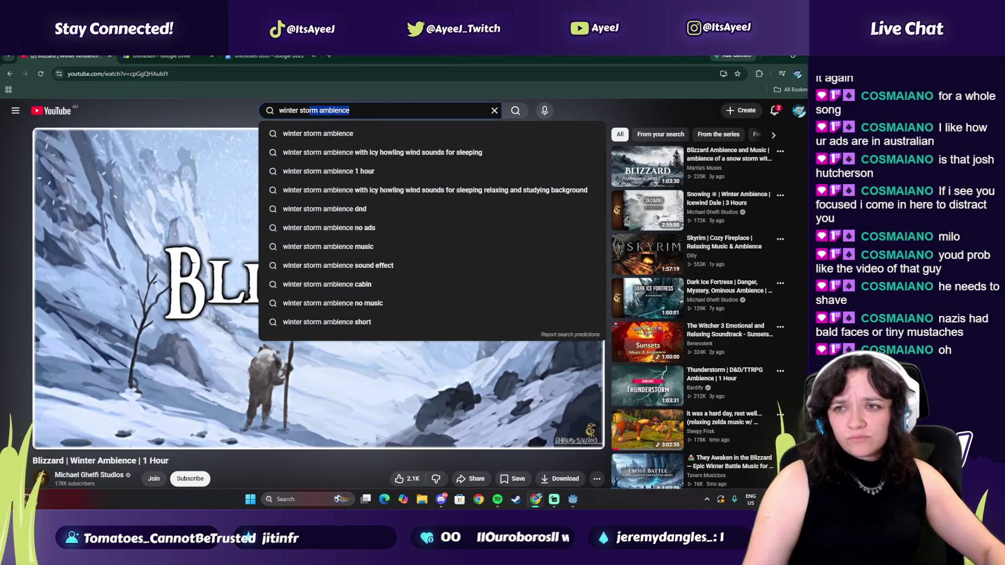
{"action": "left_click", "coordinate": [792, 59]}
{"action": "left_click_drag", "start_coordinate": [686, 60], "coordinate": [283, 59]}
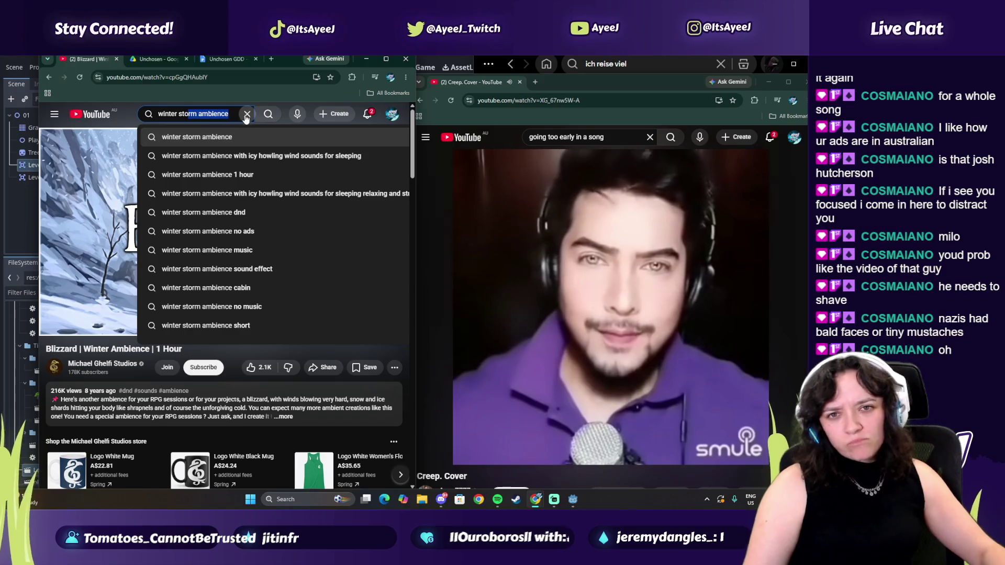
- Replace the winter storm ambience search with 'michael games' and open the creator's channel
{"action": "key", "text": "ctrl+a"}
{"action": "key", "text": "BackSpace"}
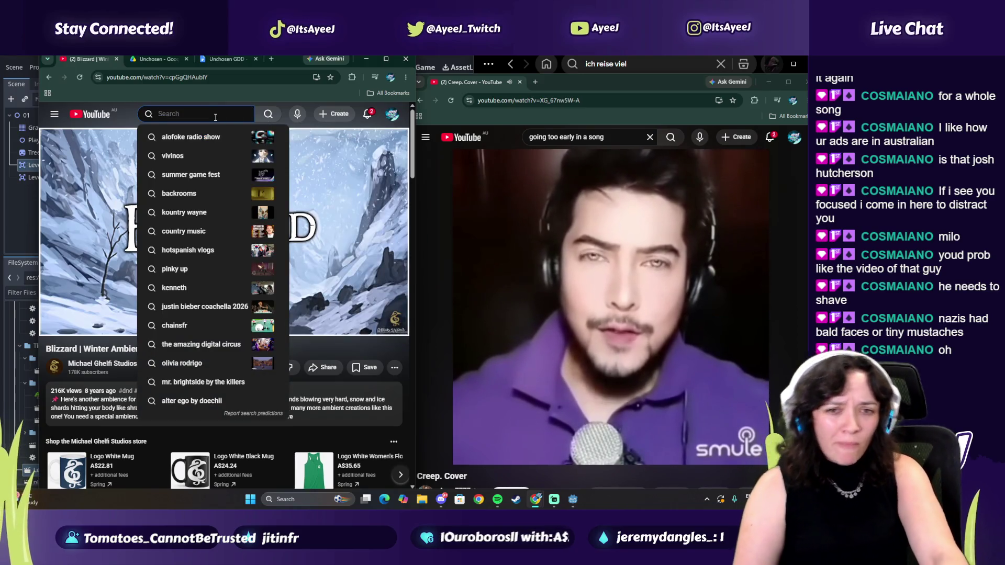
{"action": "type", "text": "gf"}
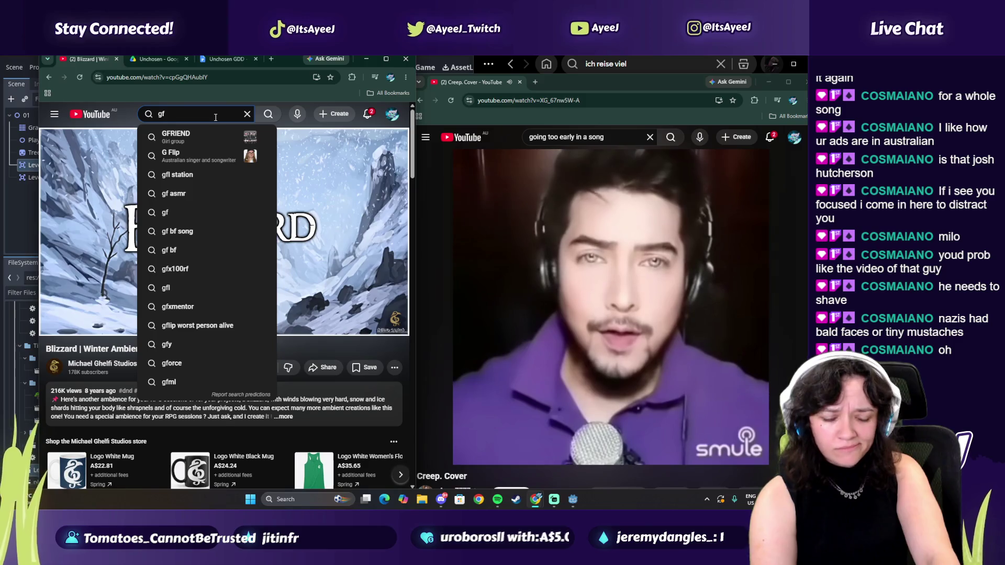
{"action": "key", "text": "BackSpace"}
{"action": "key", "text": "BackSpace"}
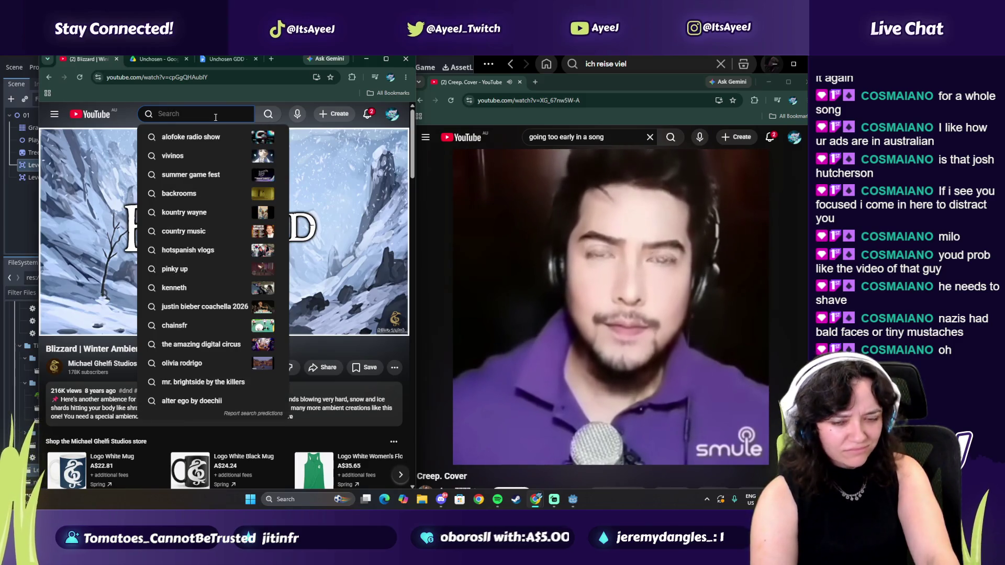
{"action": "type", "text": "michael games"}
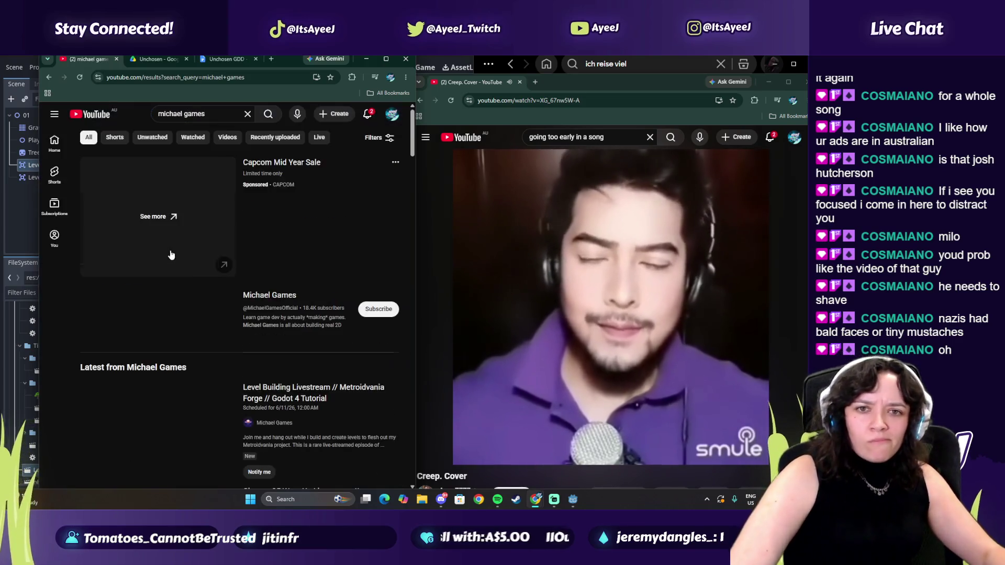
{"action": "left_click", "coordinate": [261, 295]}
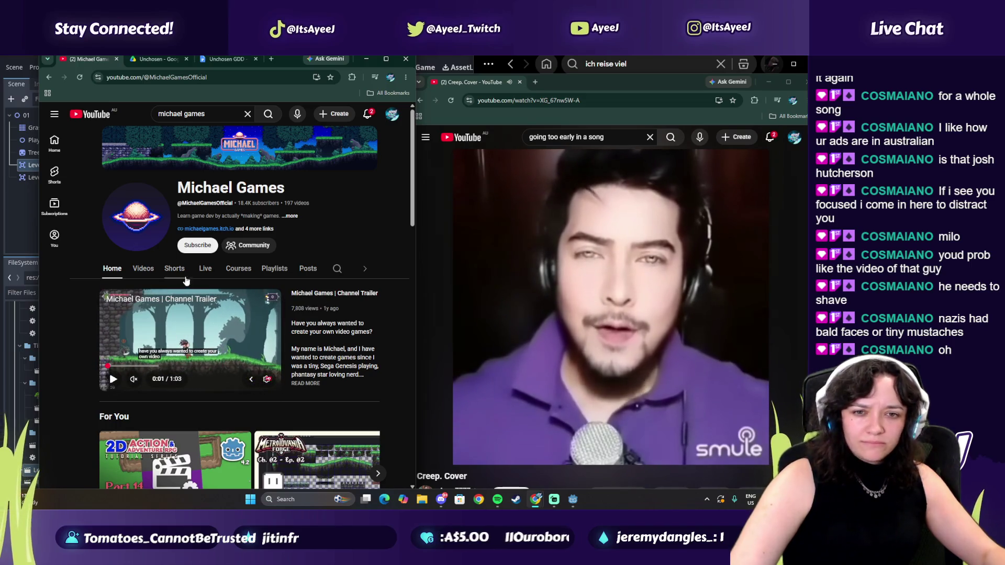
- Open the Make a 2D Action & Adventure RPG in Godot 4 playlist from Playlists
{"action": "left_click", "coordinate": [274, 268]}
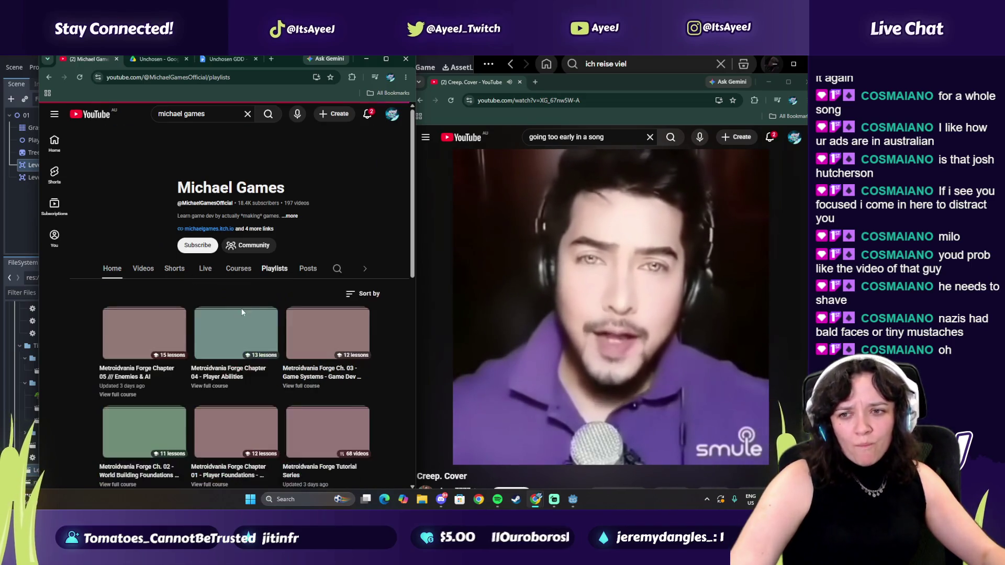
{"action": "scroll", "coordinate": [204, 360], "scroll_direction": "down", "scroll_amount": 2}
{"action": "scroll", "coordinate": [203, 360], "scroll_direction": "down", "scroll_amount": 5}
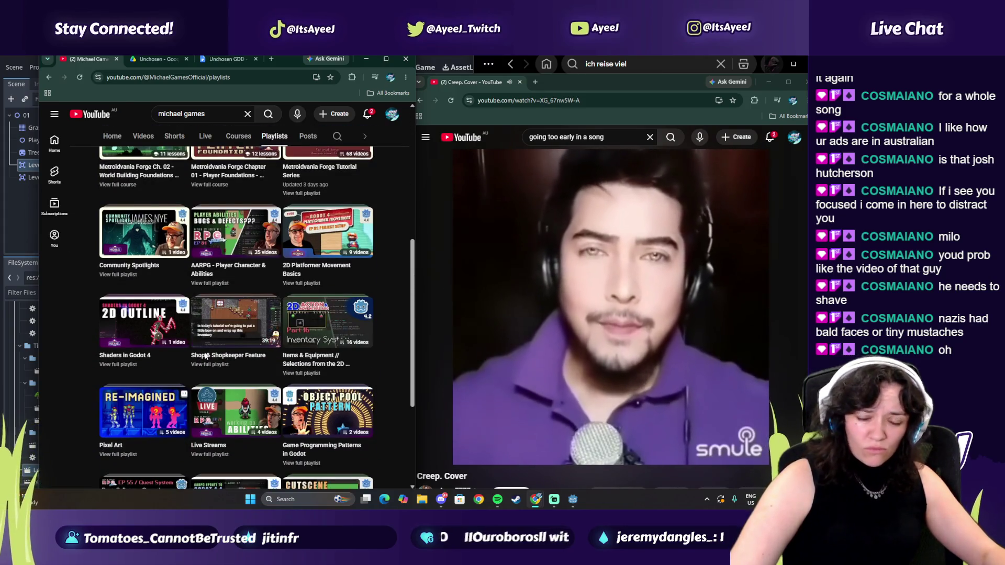
{"action": "scroll", "coordinate": [206, 361], "scroll_direction": "down", "scroll_amount": 3}
{"action": "scroll", "coordinate": [178, 416], "scroll_direction": "down", "scroll_amount": 2}
{"action": "left_click", "coordinate": [157, 418]}
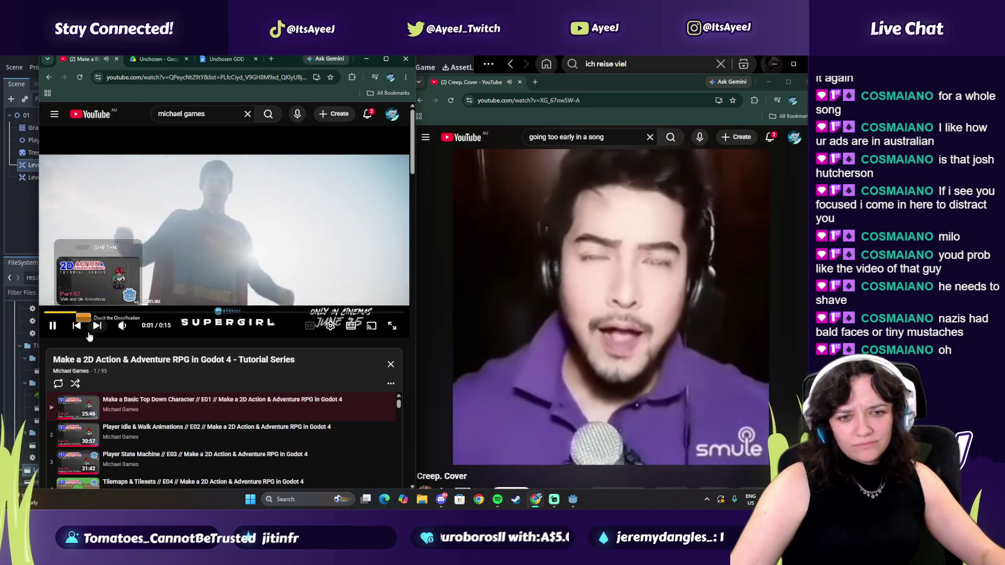
- Mute and unmute the pre-roll ad, then skip it
{"action": "left_click", "coordinate": [128, 329]}
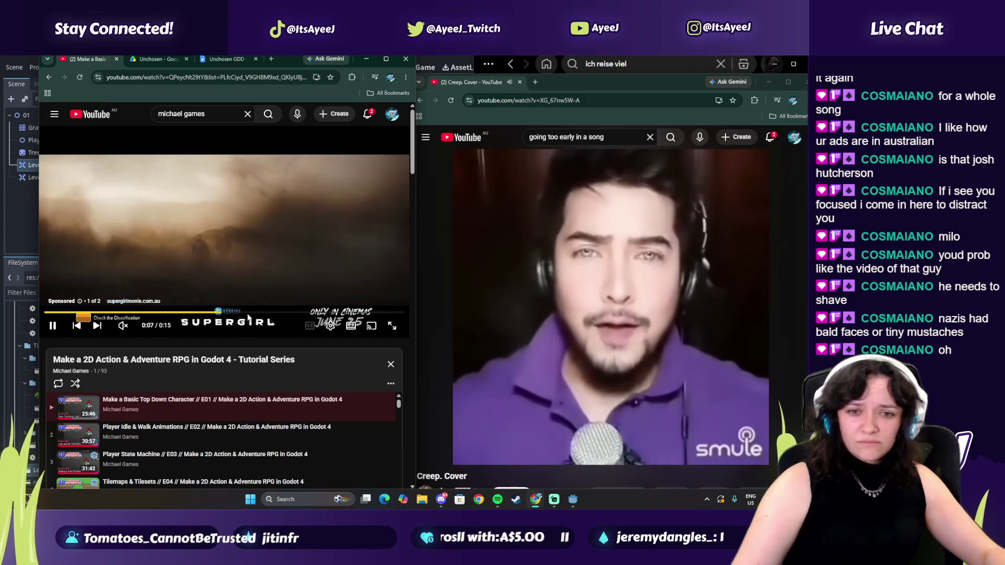
{"action": "left_click", "coordinate": [136, 326]}
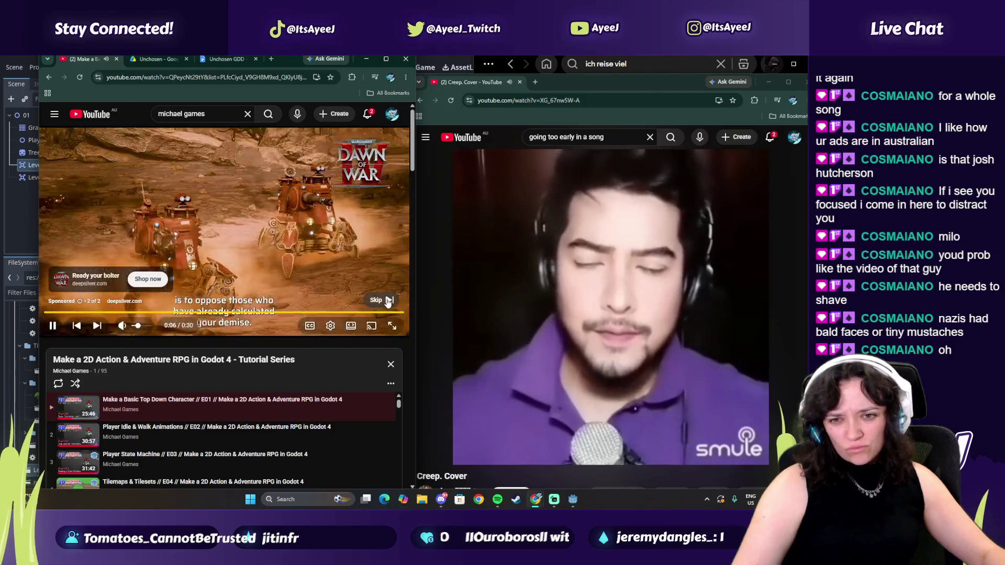
{"action": "left_click", "coordinate": [380, 299]}
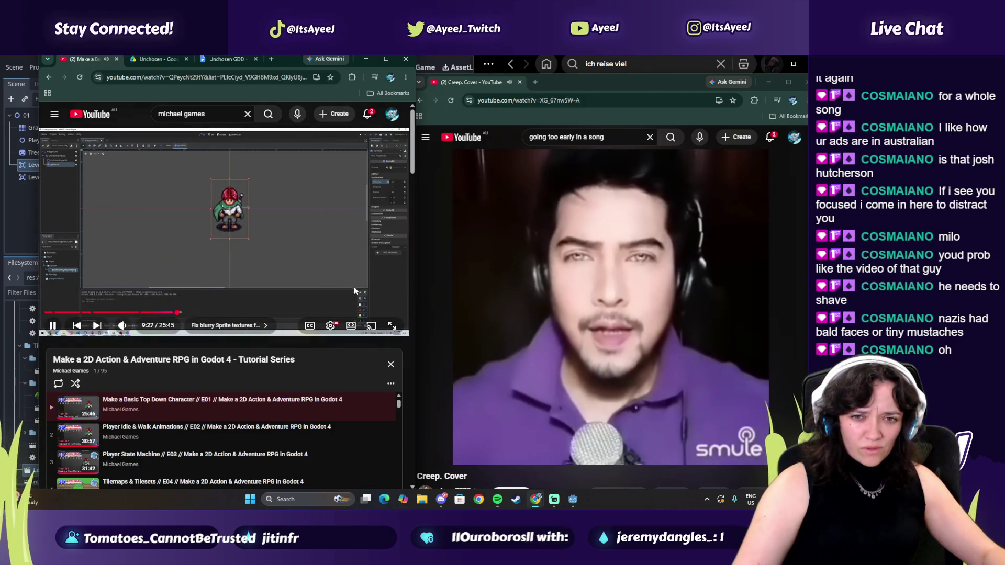
- Find episode 14, Scene Manager, in the playlist panel and play it
{"action": "scroll", "coordinate": [143, 445], "scroll_direction": "down", "scroll_amount": 5}
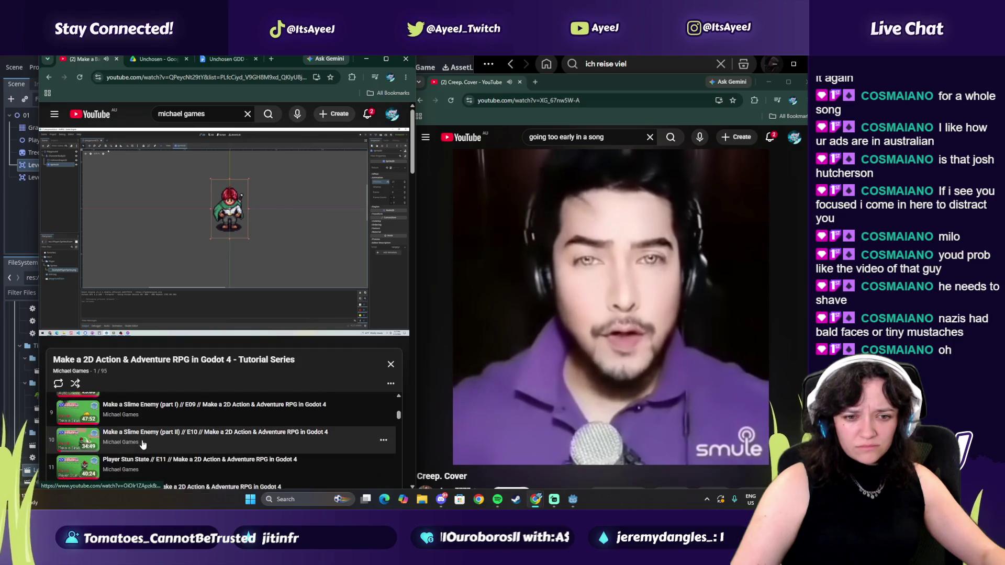
{"action": "scroll", "coordinate": [141, 443], "scroll_direction": "down", "scroll_amount": 2}
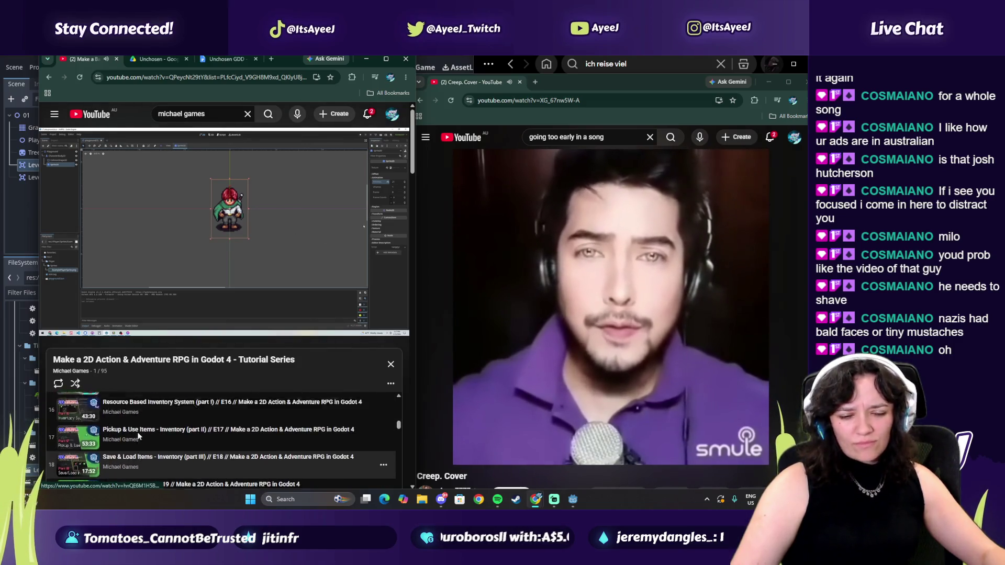
{"action": "scroll", "coordinate": [139, 437], "scroll_direction": "up", "scroll_amount": 1}
{"action": "scroll", "coordinate": [134, 430], "scroll_direction": "down", "scroll_amount": 1}
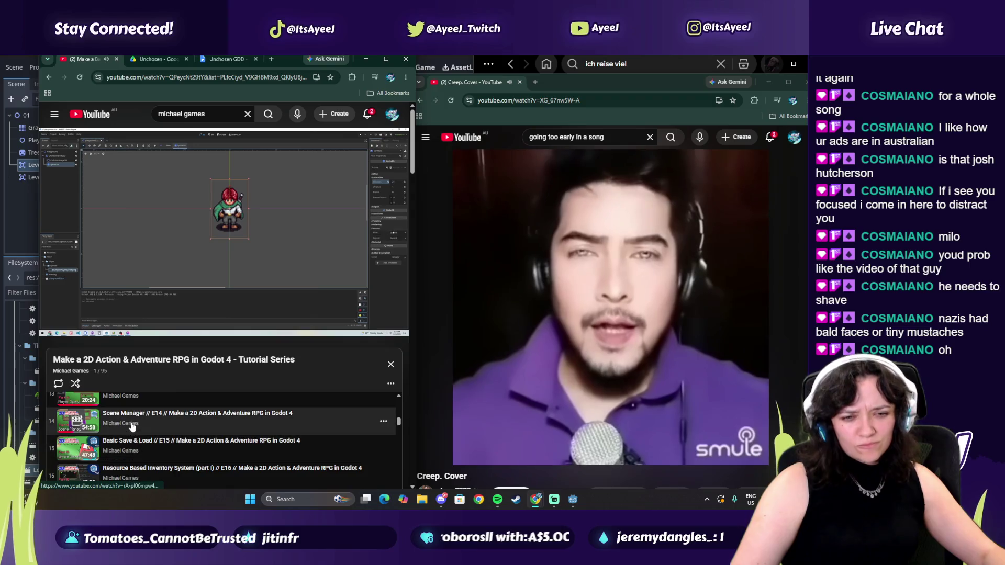
{"action": "left_click", "coordinate": [133, 426]}
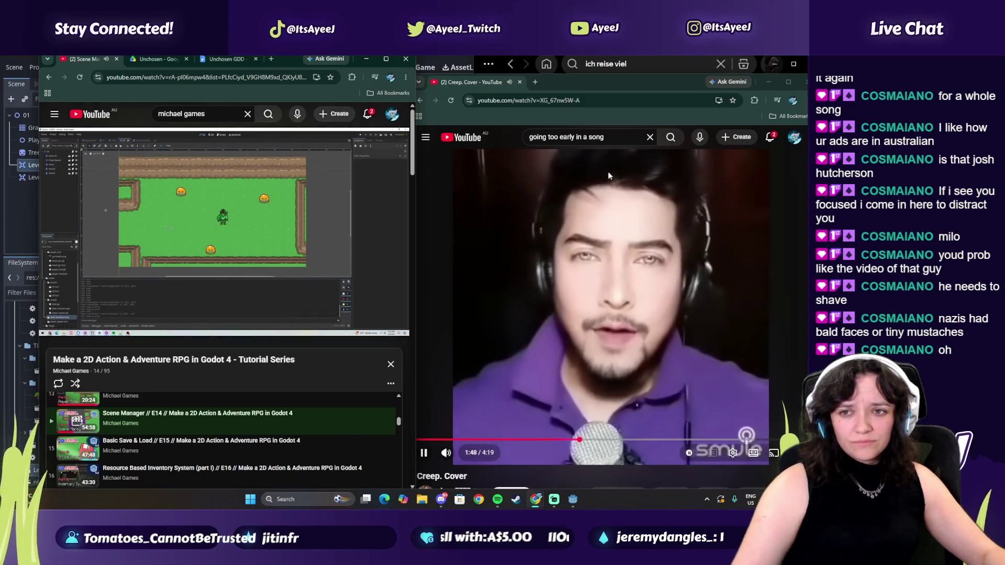
- Search Creep karaoke in the right window, open Radiohead Creep (CC Karaoke / Instrumental), and resume the tutorial
{"action": "left_click", "coordinate": [565, 137]}
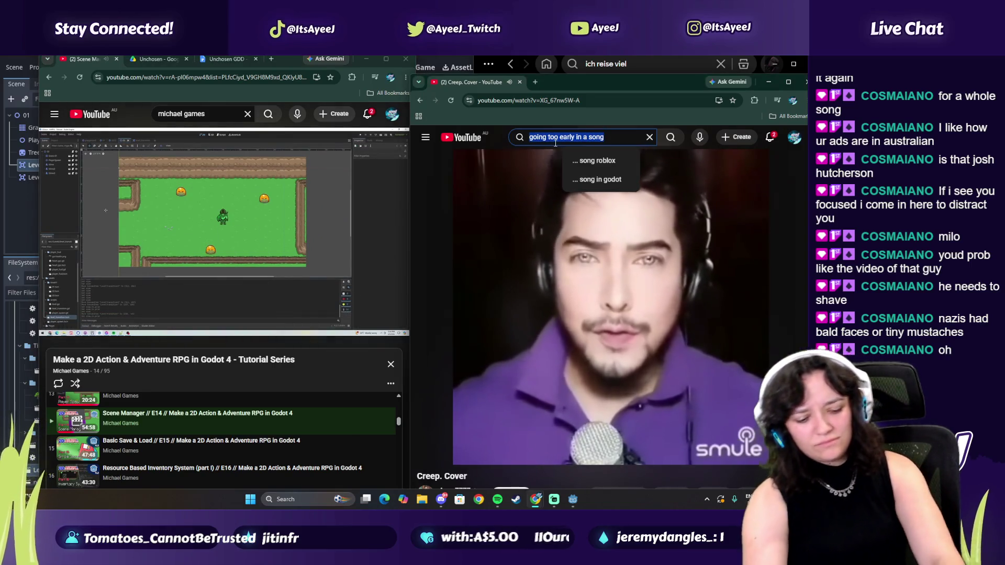
{"action": "type", "text": "cr"}
{"action": "type", "text": "kew"}
{"action": "key", "text": "Return"}
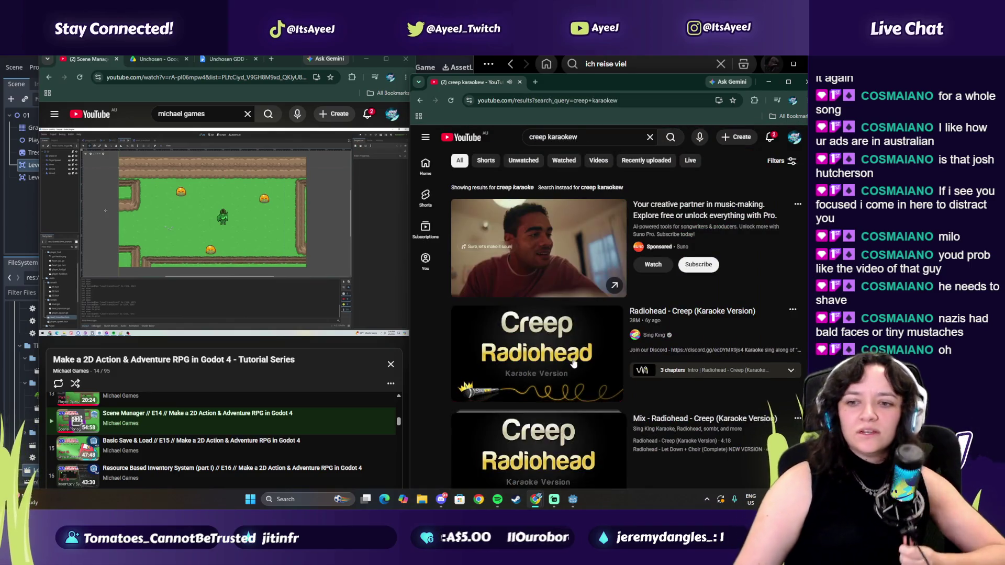
{"action": "scroll", "coordinate": [573, 363], "scroll_direction": "down", "scroll_amount": 2}
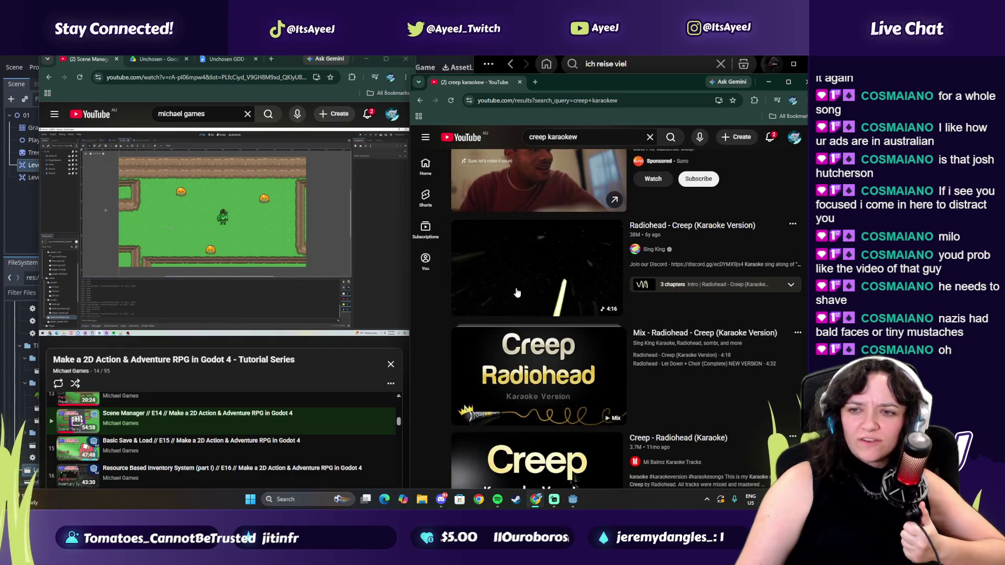
{"action": "scroll", "coordinate": [517, 292], "scroll_direction": "down", "scroll_amount": 4}
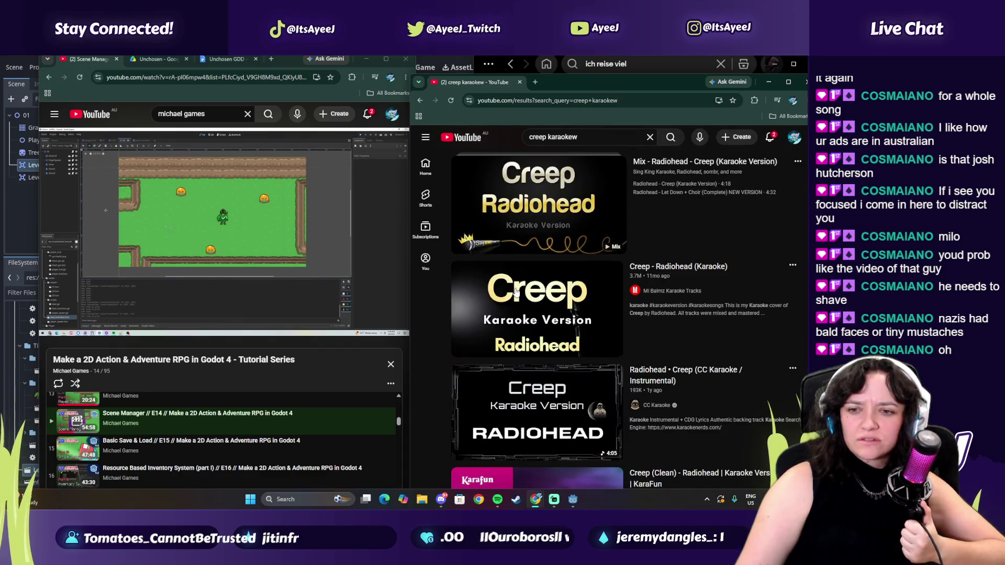
{"action": "left_click", "coordinate": [581, 411]}
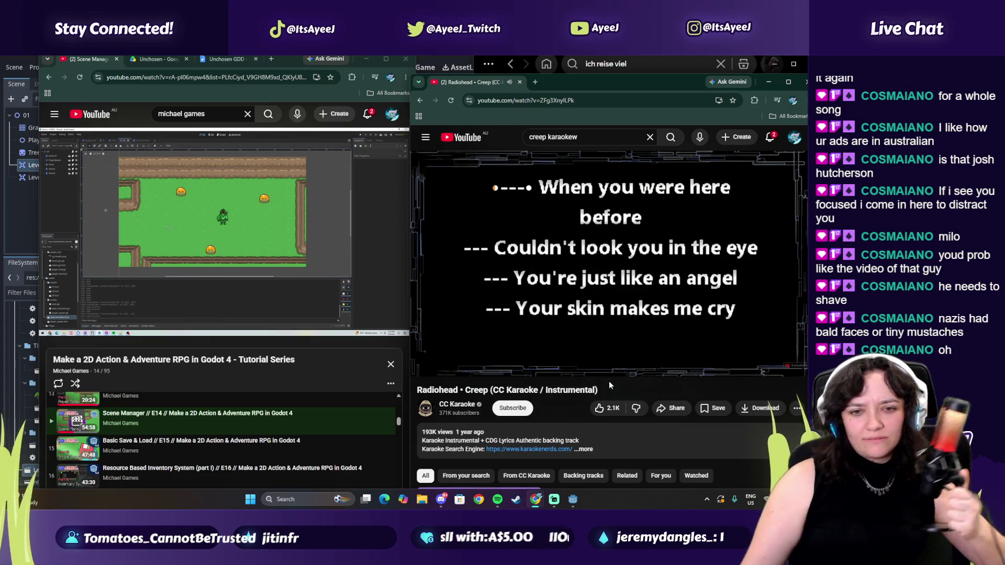
{"action": "left_click", "coordinate": [125, 251]}
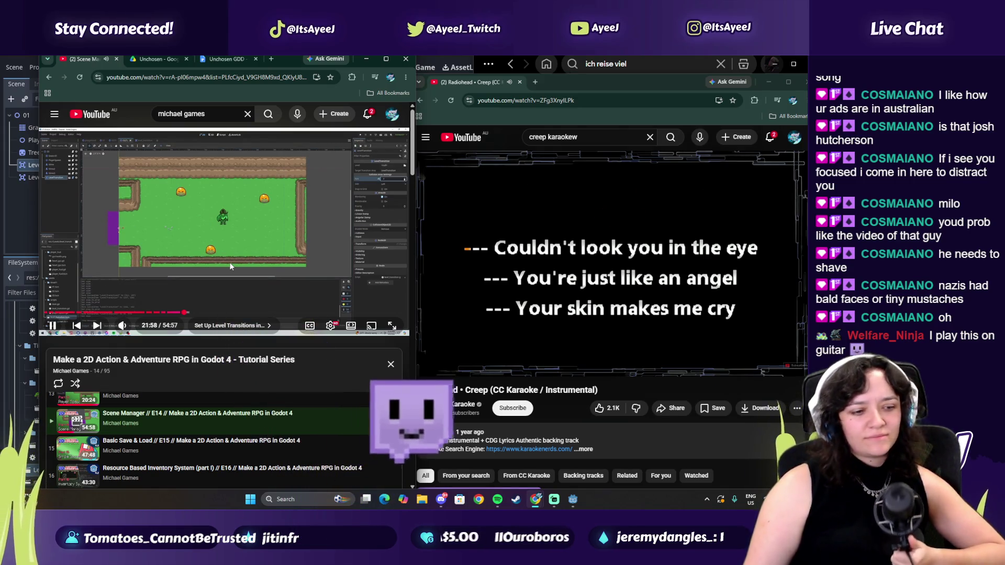
- Pause and resume both the karaoke video and the Scene Manager tutorial
{"action": "left_click", "coordinate": [482, 290]}
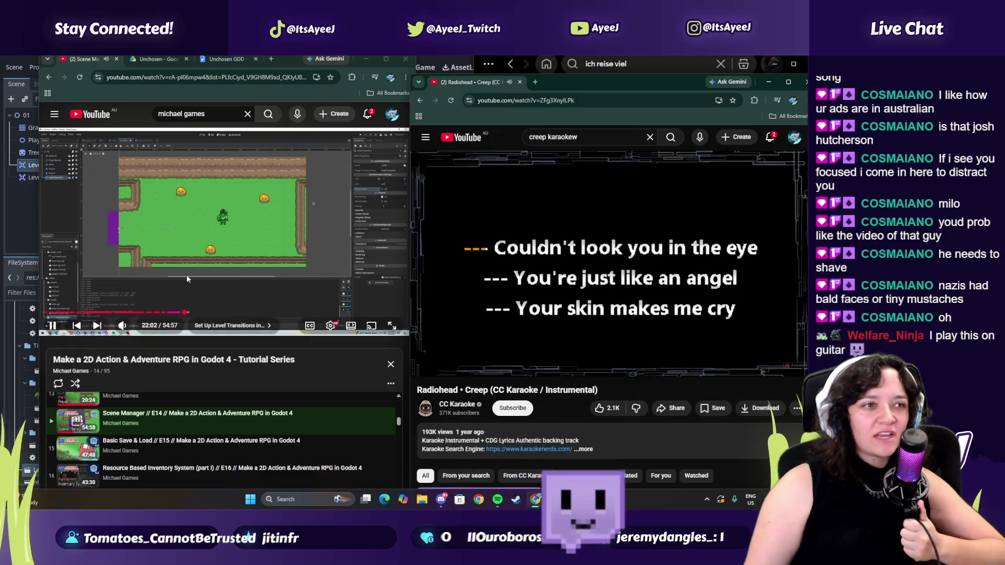
{"action": "left_click", "coordinate": [505, 255]}
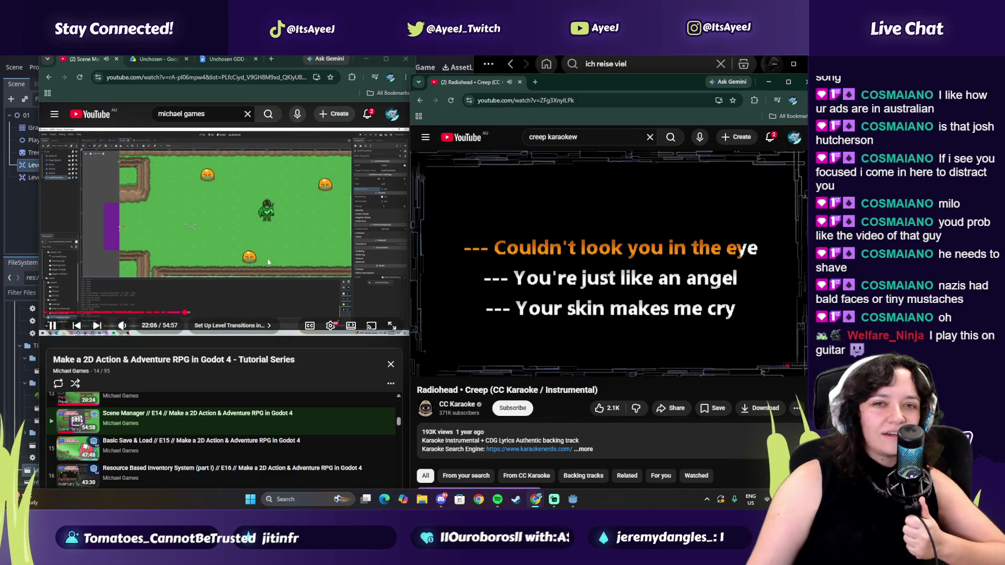
{"action": "left_click", "coordinate": [202, 222]}
{"action": "left_click", "coordinate": [199, 225]}
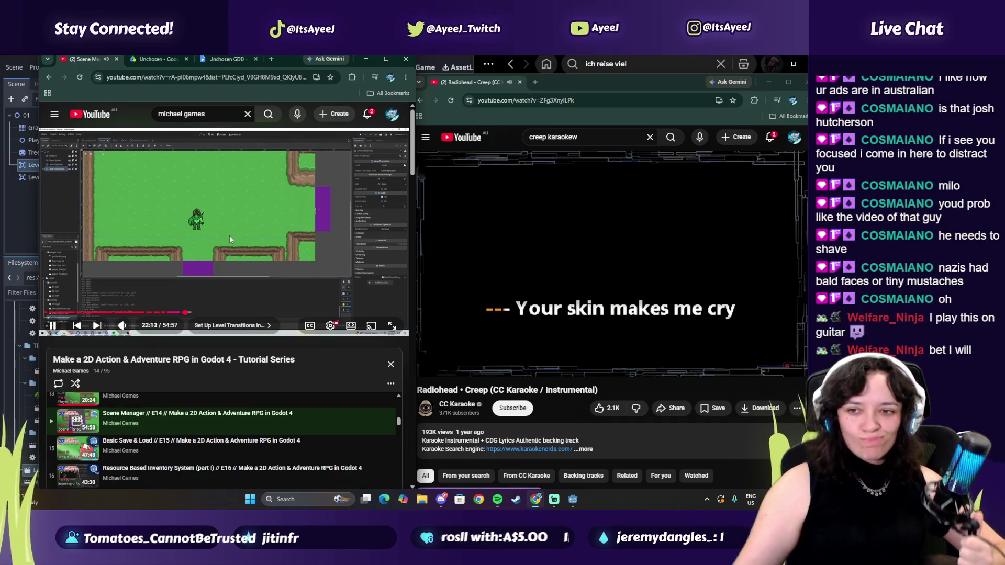
- Pause the karaoke, scrub it between intro and lyrics, then close its browser window
{"action": "left_click", "coordinate": [487, 314]}
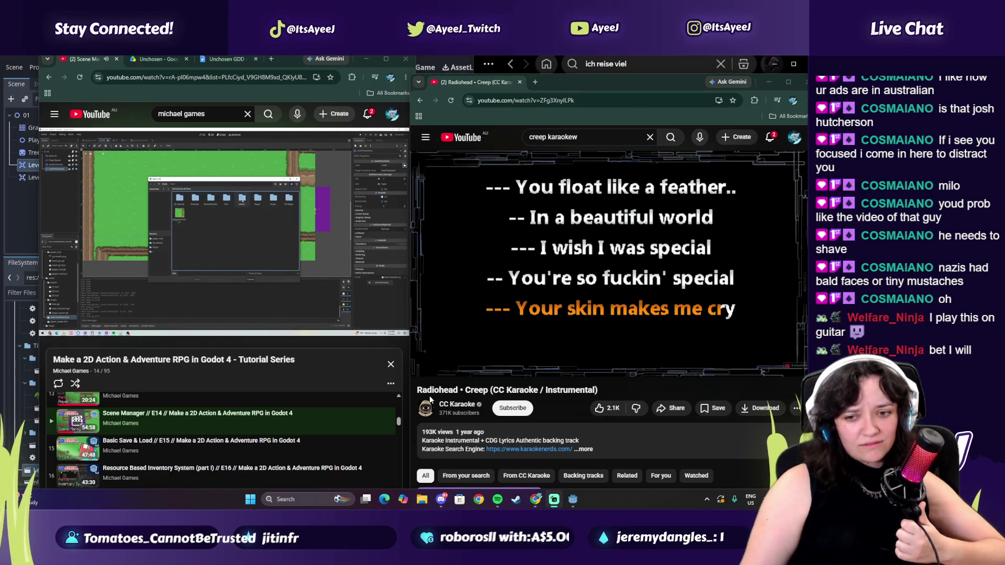
{"action": "mouse_move", "coordinate": [476, 332]}
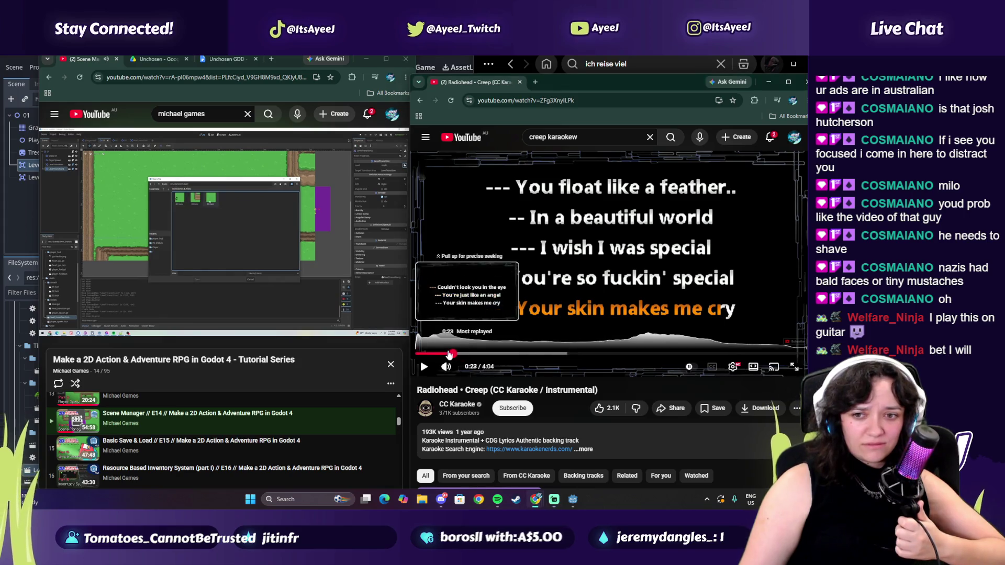
{"action": "left_click", "coordinate": [422, 353]}
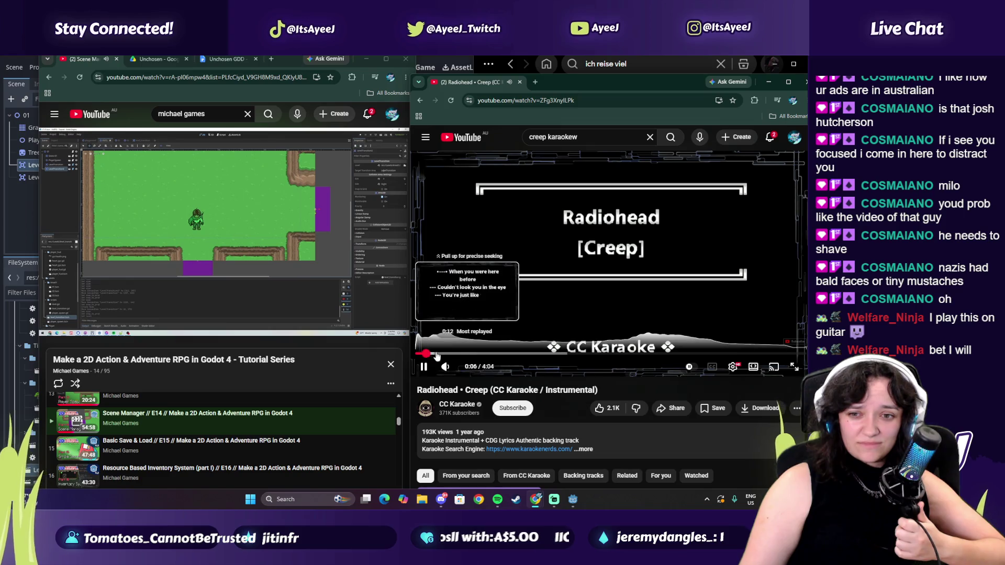
{"action": "left_click", "coordinate": [441, 354]}
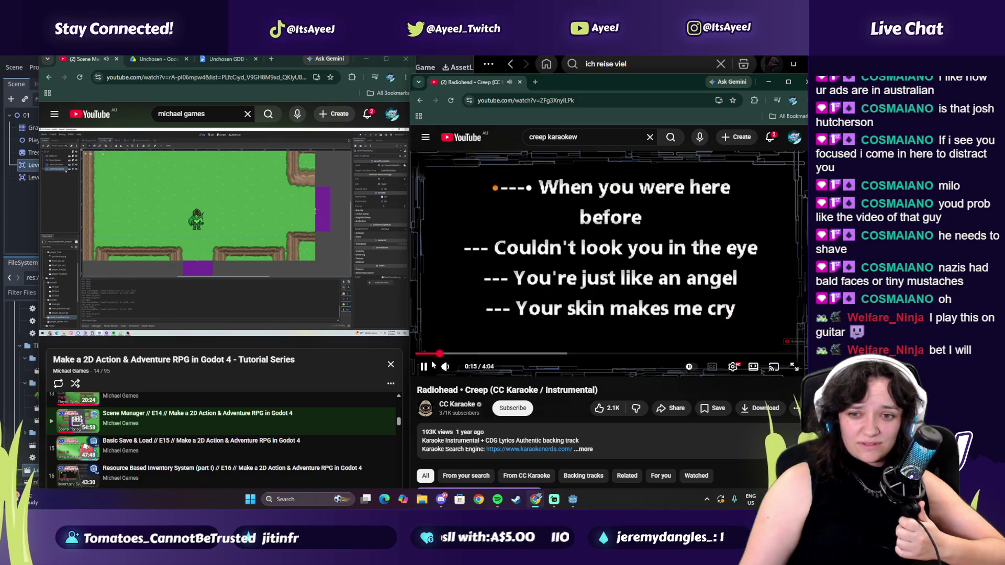
{"action": "left_click", "coordinate": [422, 354]}
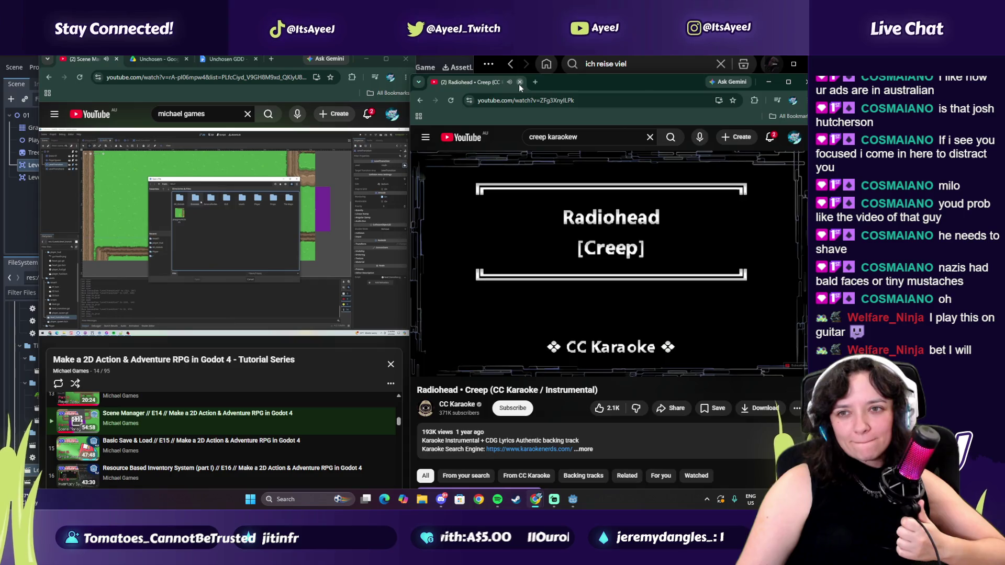
{"action": "left_click", "coordinate": [520, 82]}
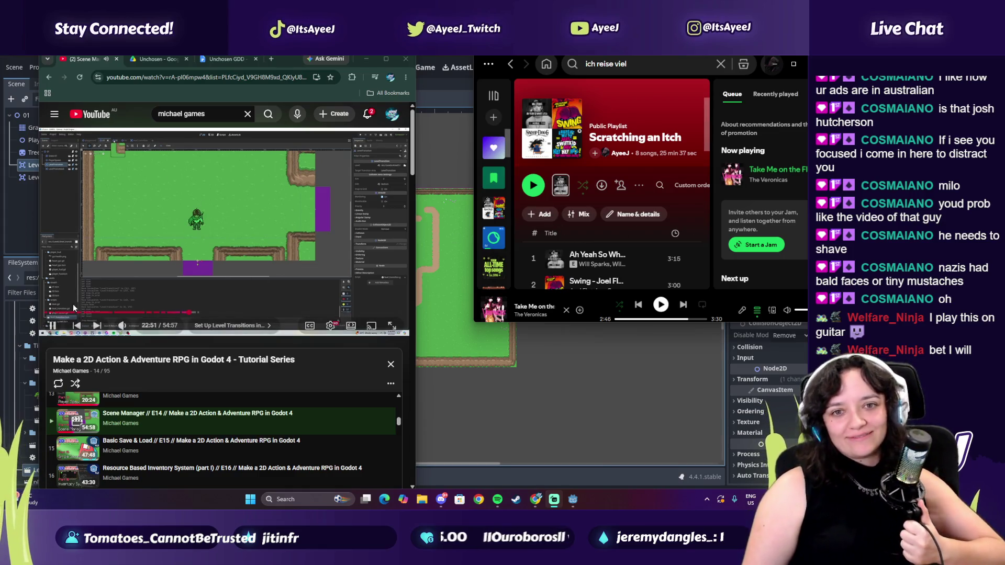
- Expand the Scene Manager tutorial player to full screen at about 22:52
{"action": "left_click", "coordinate": [392, 325]}
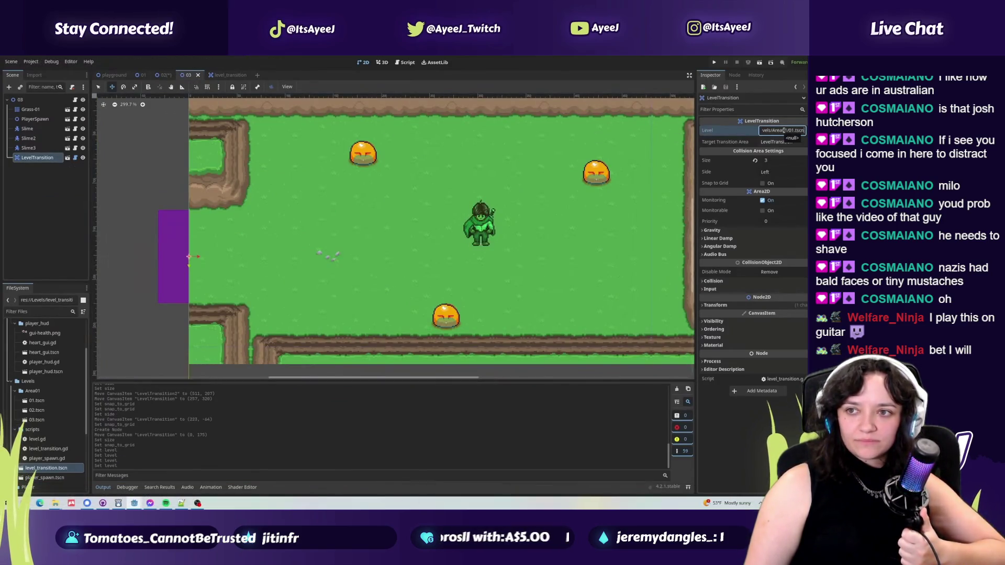
{"action": "mouse_move", "coordinate": [448, 405]}
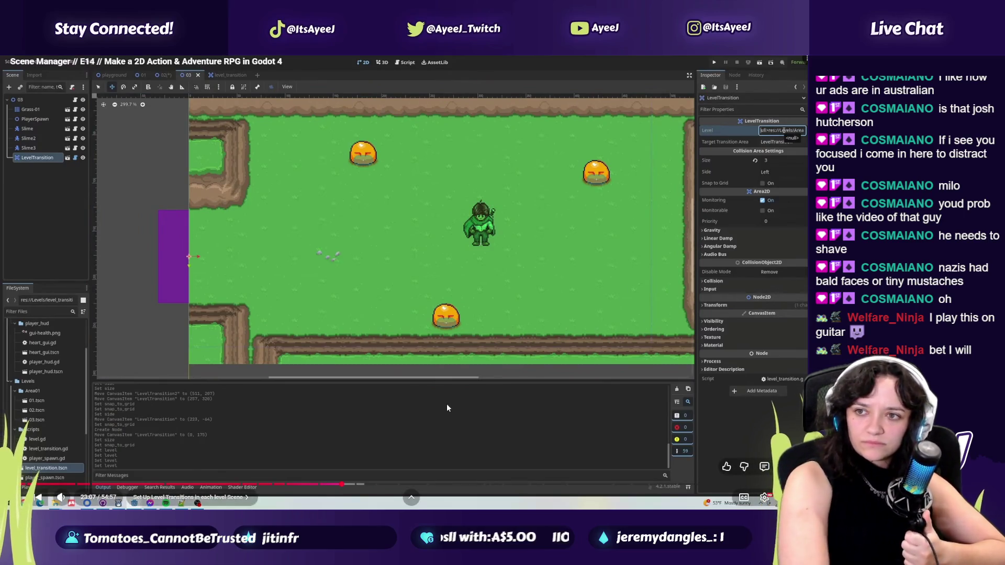
{"action": "left_click", "coordinate": [302, 270]}
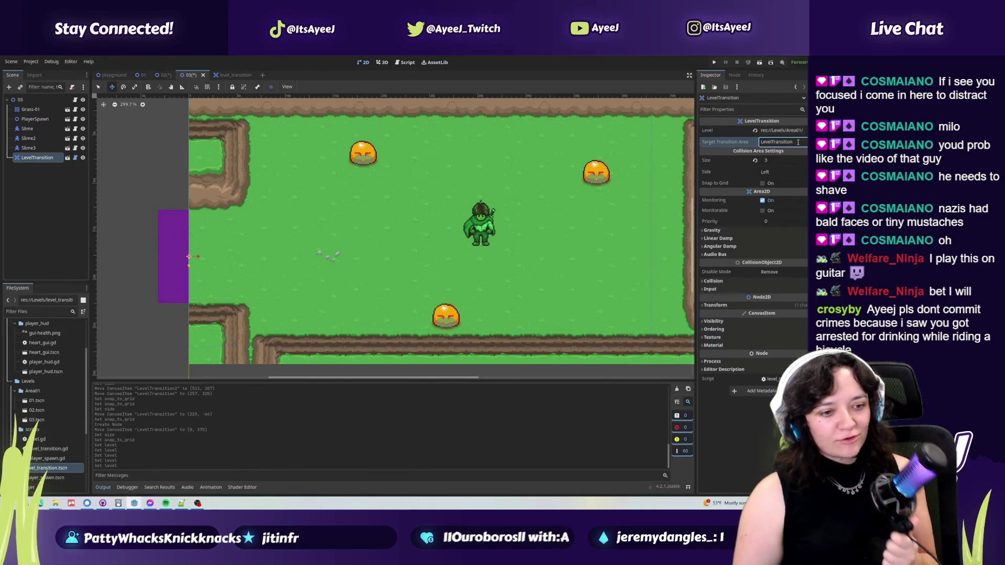
{"action": "mouse_move", "coordinate": [295, 309]}
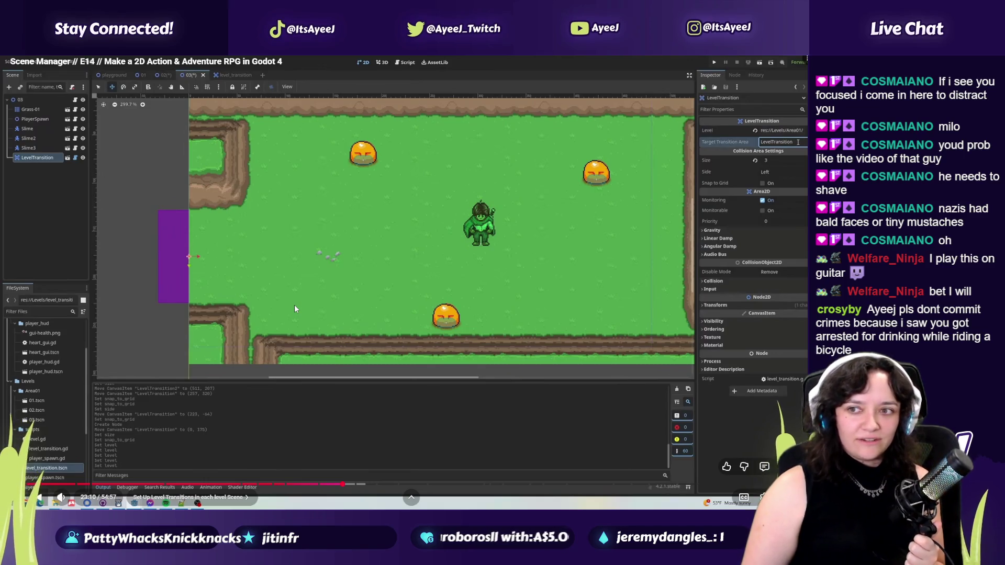
{"action": "left_click", "coordinate": [294, 305]}
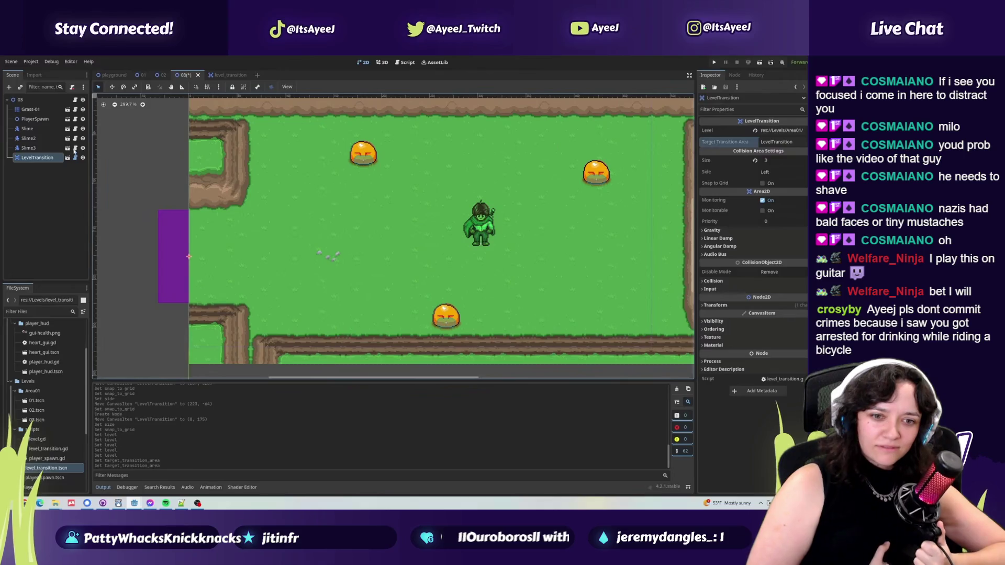
{"action": "left_click", "coordinate": [160, 75]}
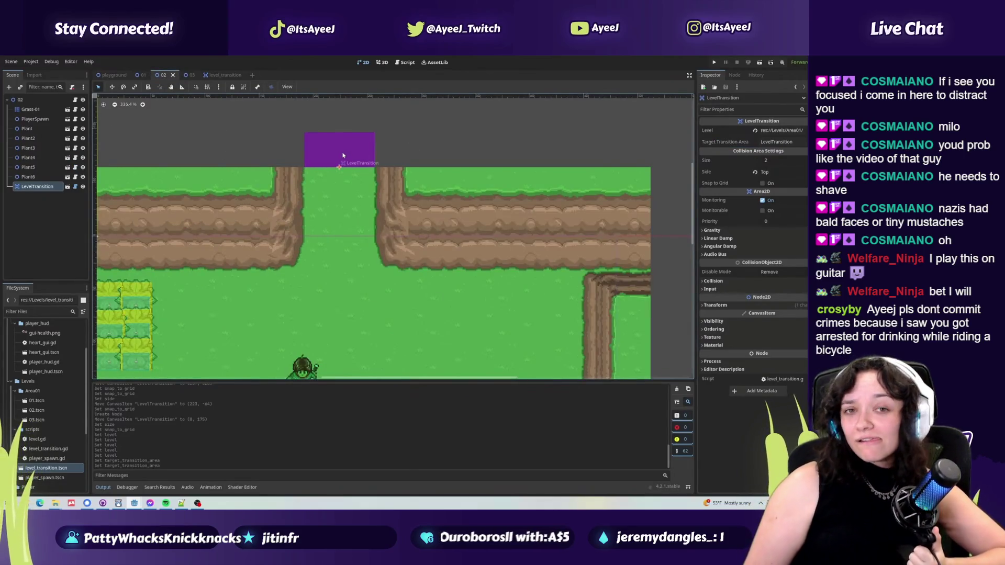
- Pause the full-screen tutorial at 23:38, where level 02's transition area is configured
{"action": "left_click", "coordinate": [422, 145]}
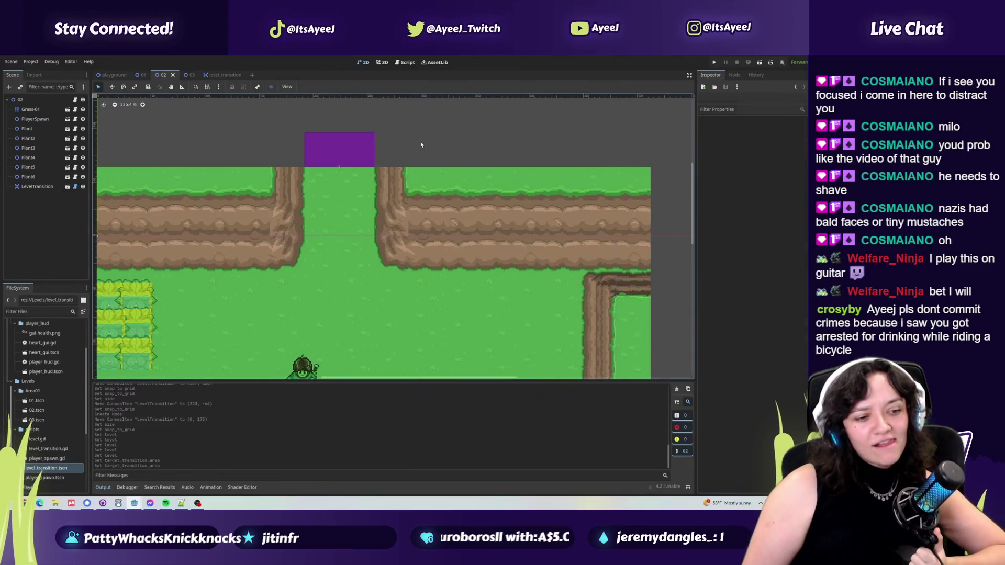
{"action": "left_click", "coordinate": [352, 147]}
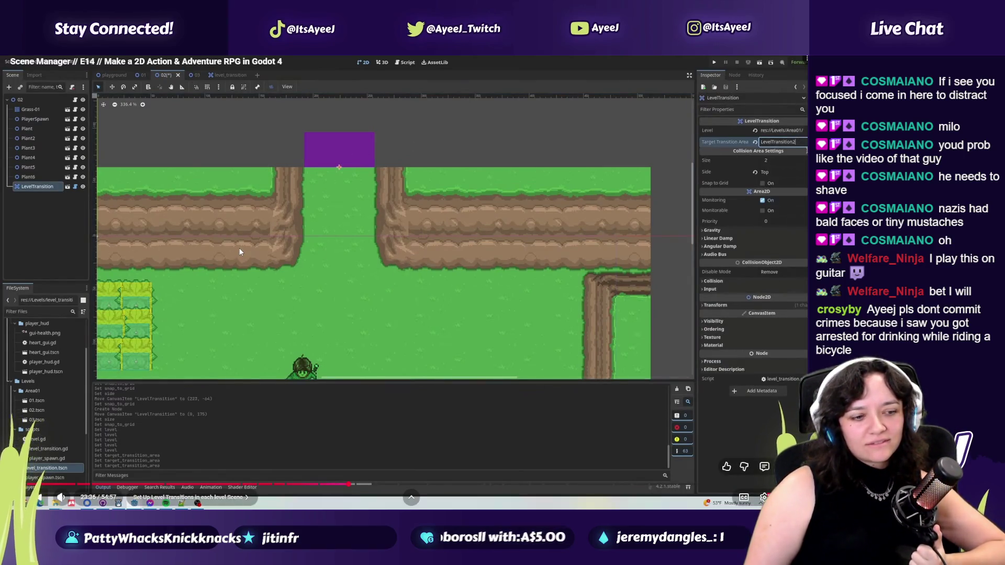
{"action": "left_click", "coordinate": [269, 239]}
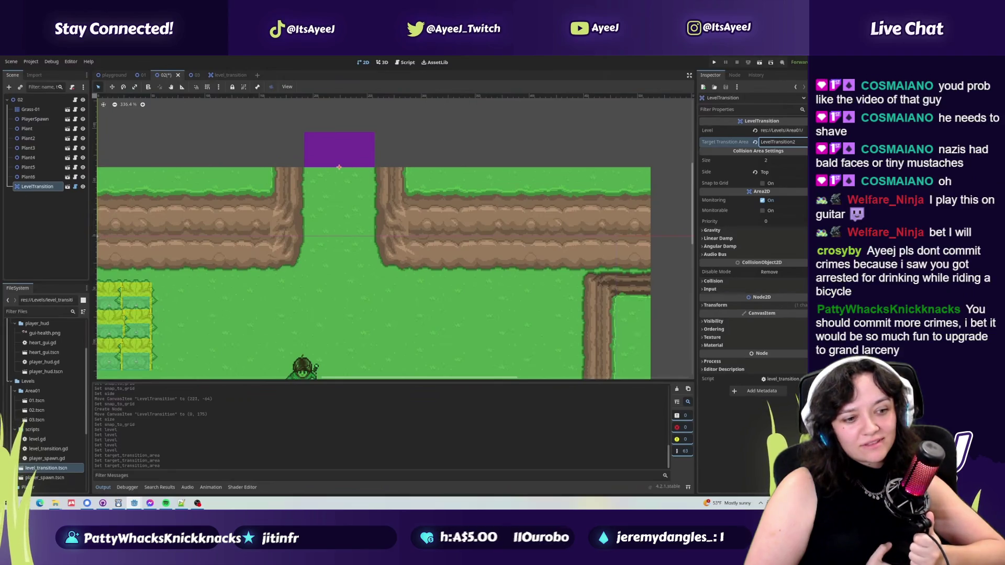
{"action": "mouse_move", "coordinate": [335, 244]}
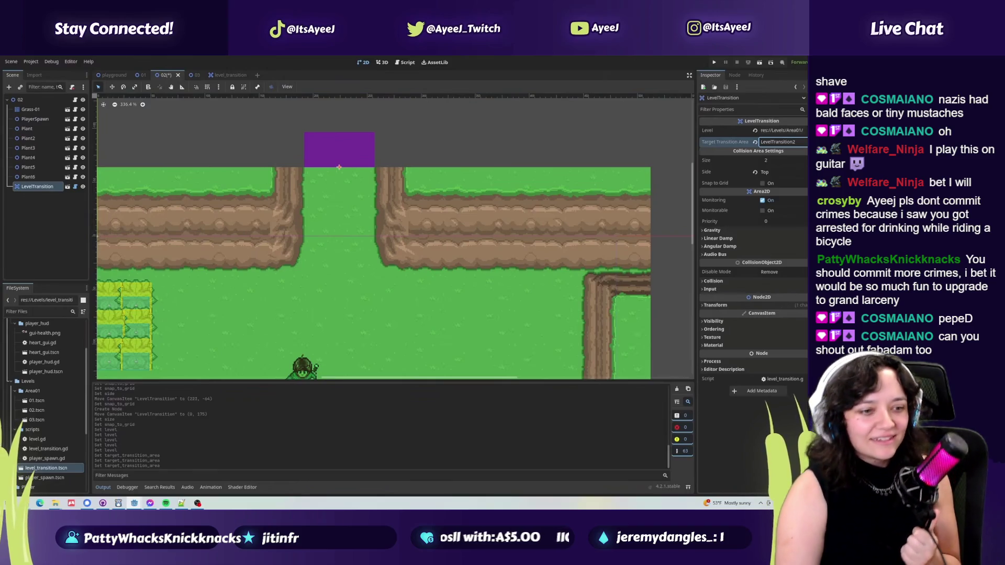
{"action": "mouse_move", "coordinate": [262, 110]}
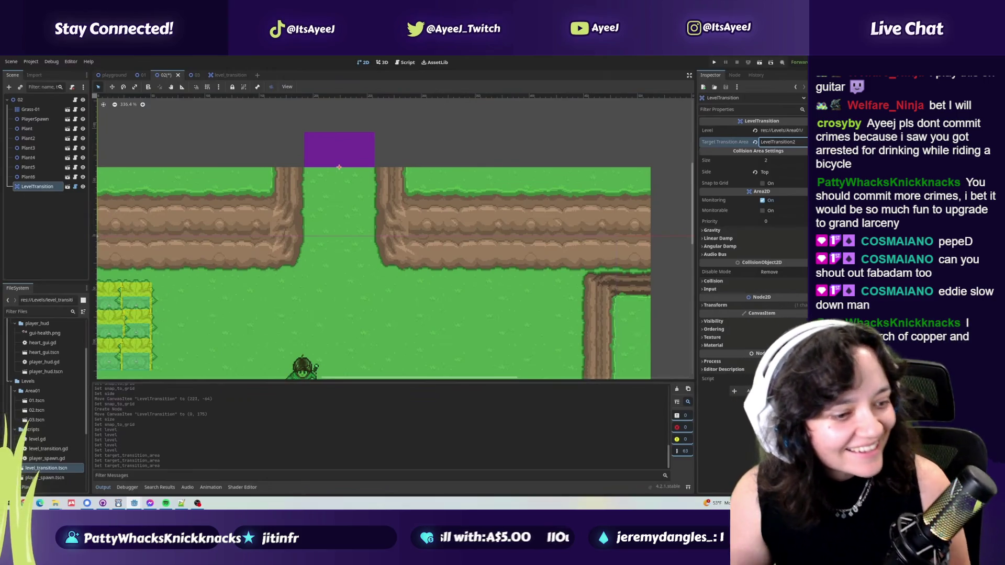
- Leave fullscreen with Esc so the paused watch page sits beside Spotify and Godot
{"action": "mouse_move", "coordinate": [469, 168]}
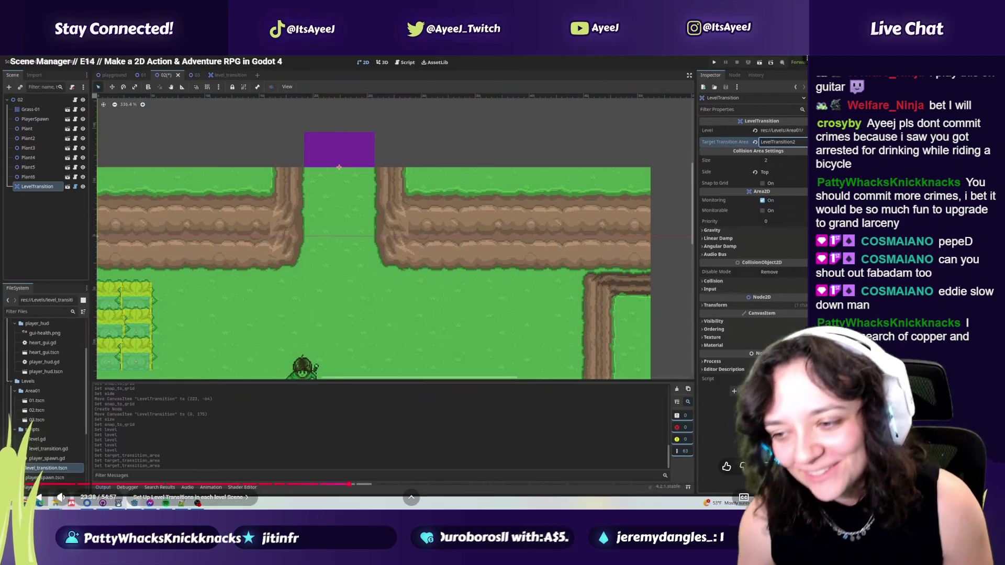
{"action": "key", "text": "Escape"}
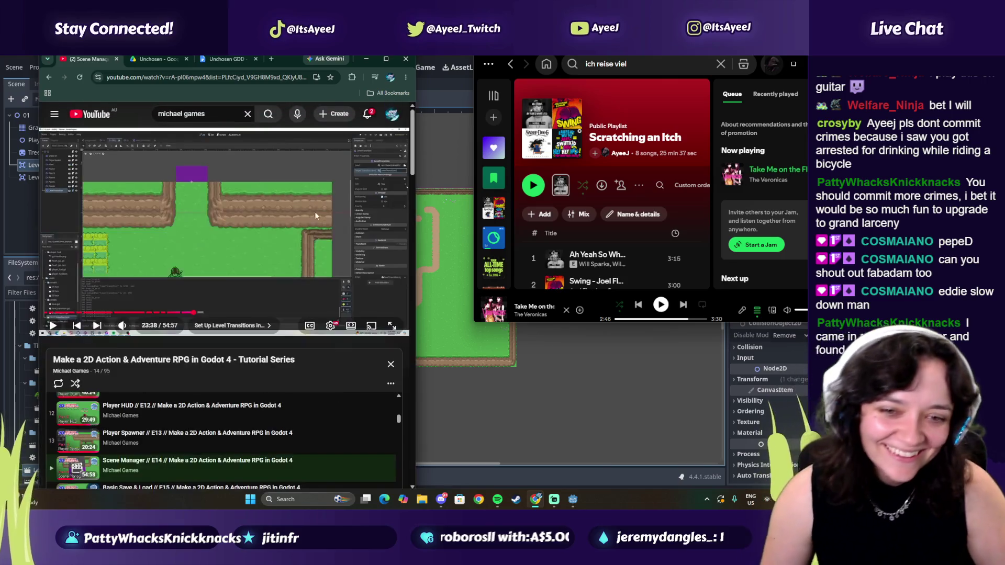
- Check the Discord chat, then return to the browser with the tutorial paused at 23:39
{"action": "left_click", "coordinate": [285, 227]}
{"action": "left_click_drag", "start_coordinate": [193, 313], "coordinate": [183, 313]}
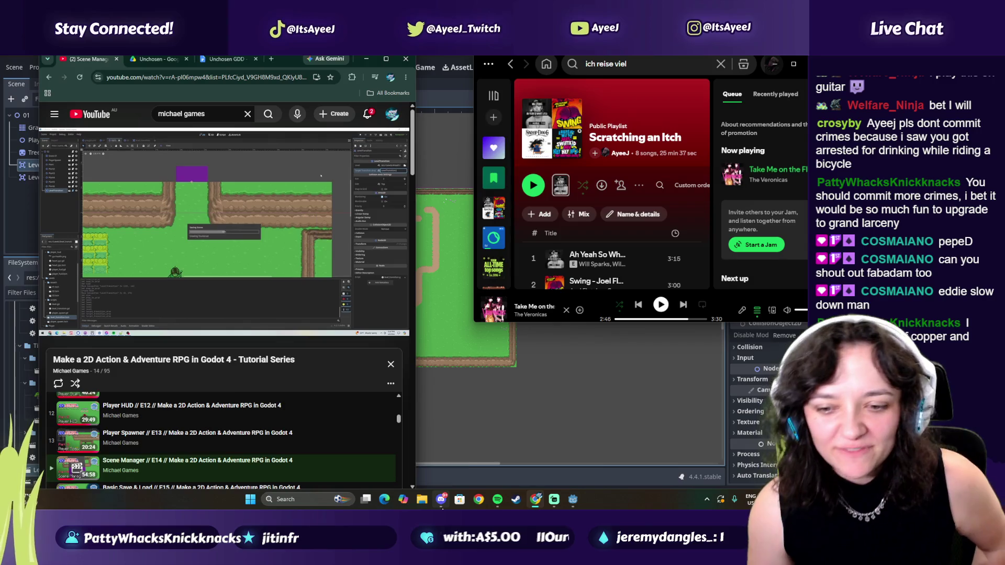
{"action": "mouse_move", "coordinate": [442, 500]}
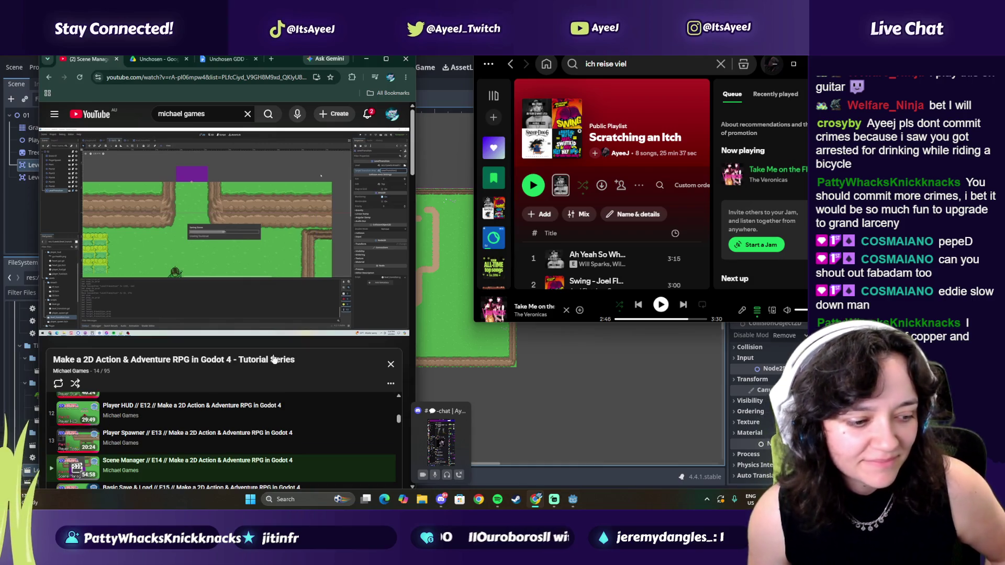
{"action": "left_click", "coordinate": [440, 502]}
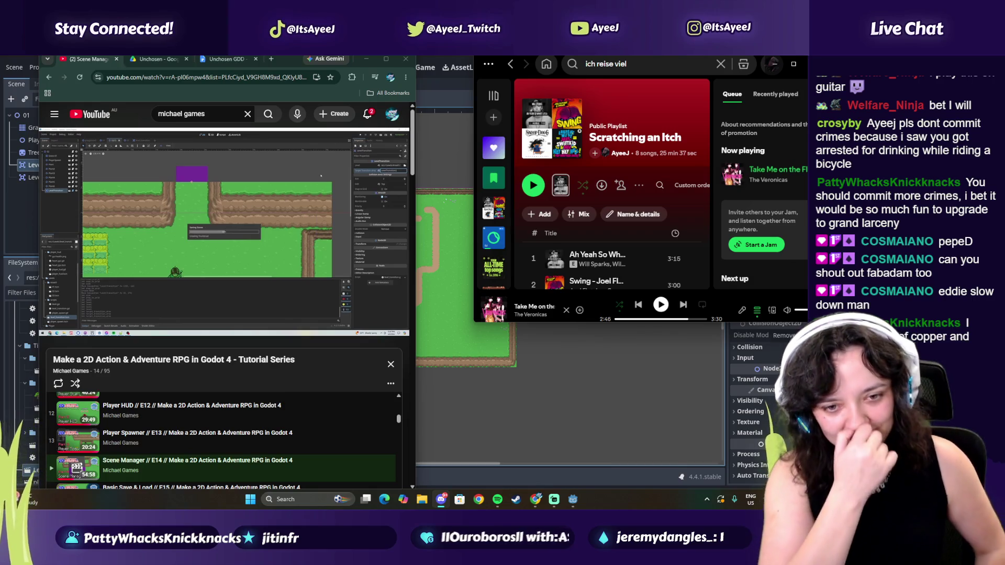
{"action": "key", "text": "alt+Tab"}
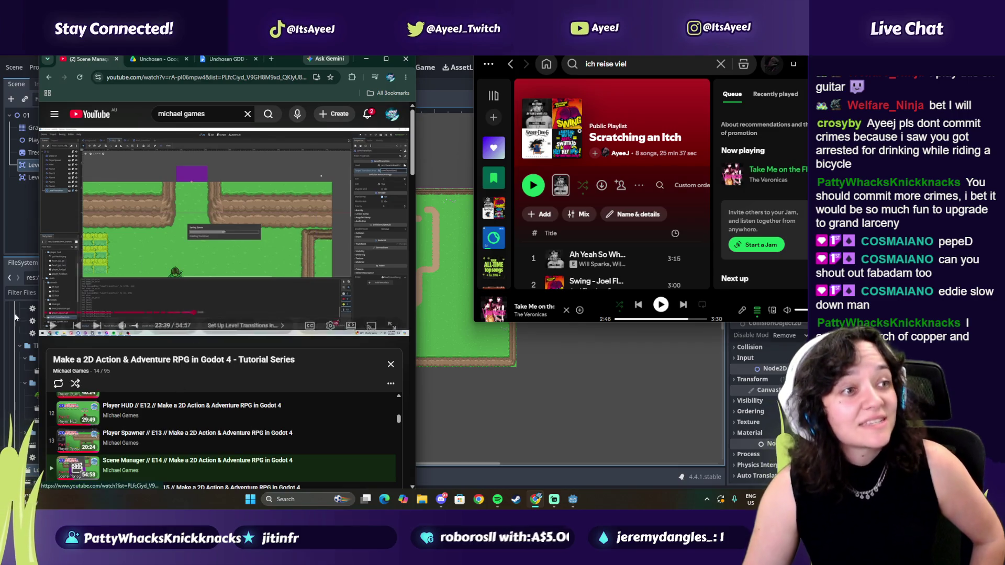
{"action": "left_click", "coordinate": [173, 264]}
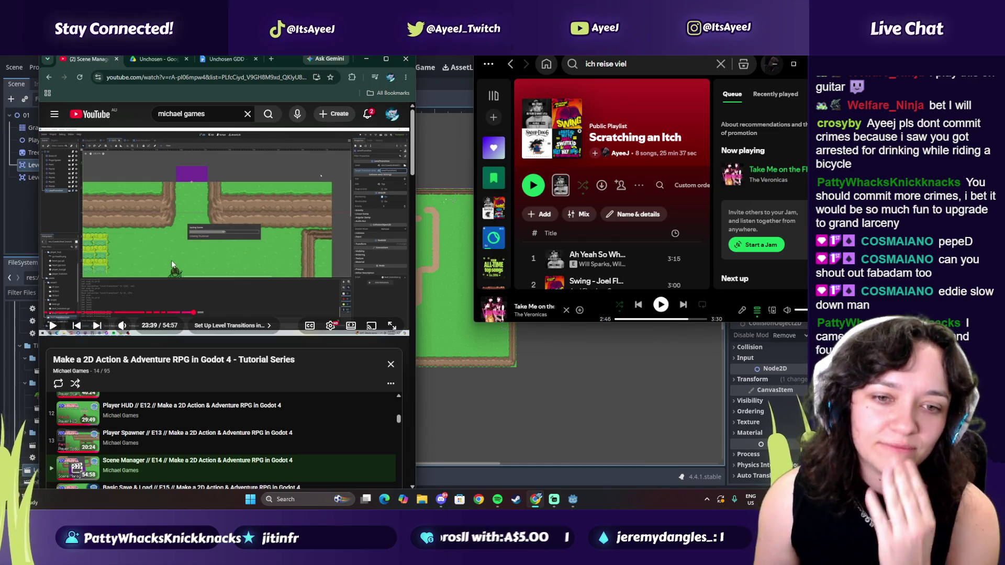
- Glance at Discord again, cycle back through the windows, and briefly toggle the music
{"action": "mouse_move", "coordinate": [440, 503]}
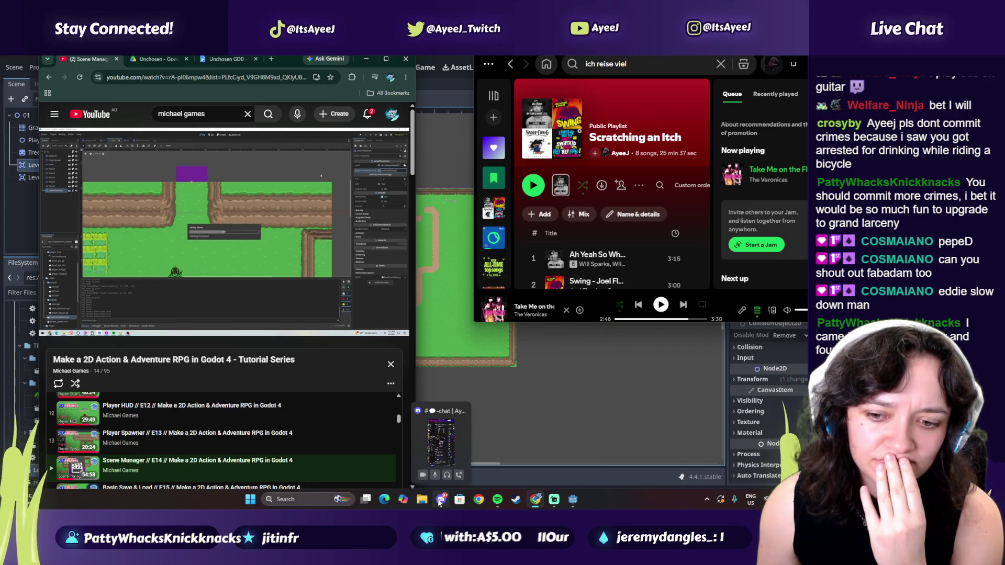
{"action": "left_click", "coordinate": [441, 502]}
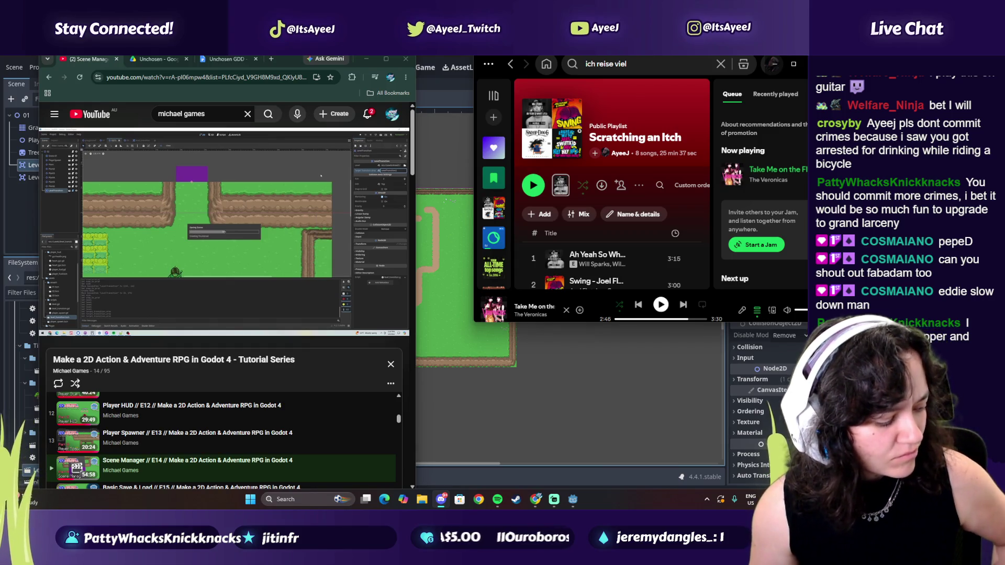
{"action": "key", "text": "alt+Tab"}
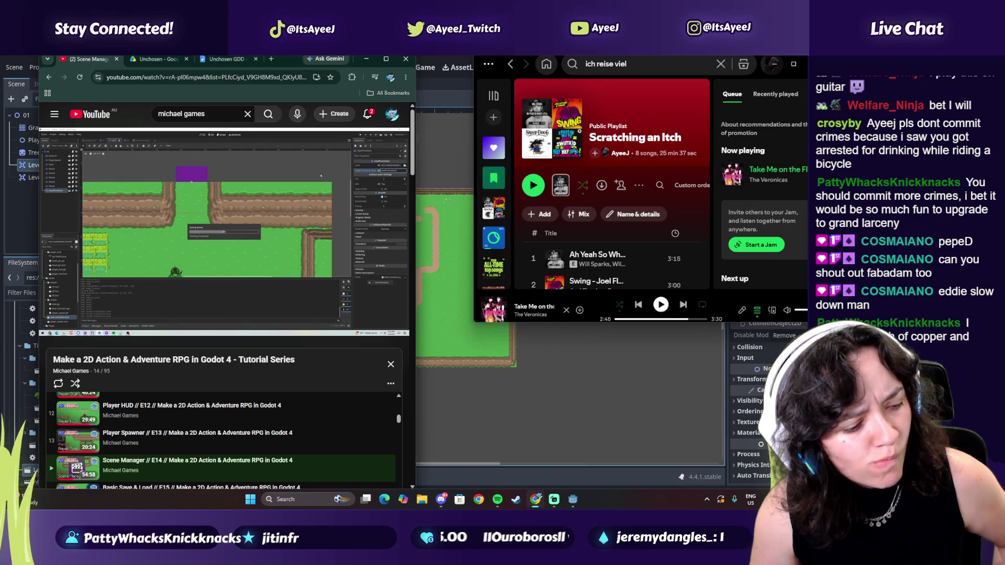
{"action": "key", "text": "alt+Tab"}
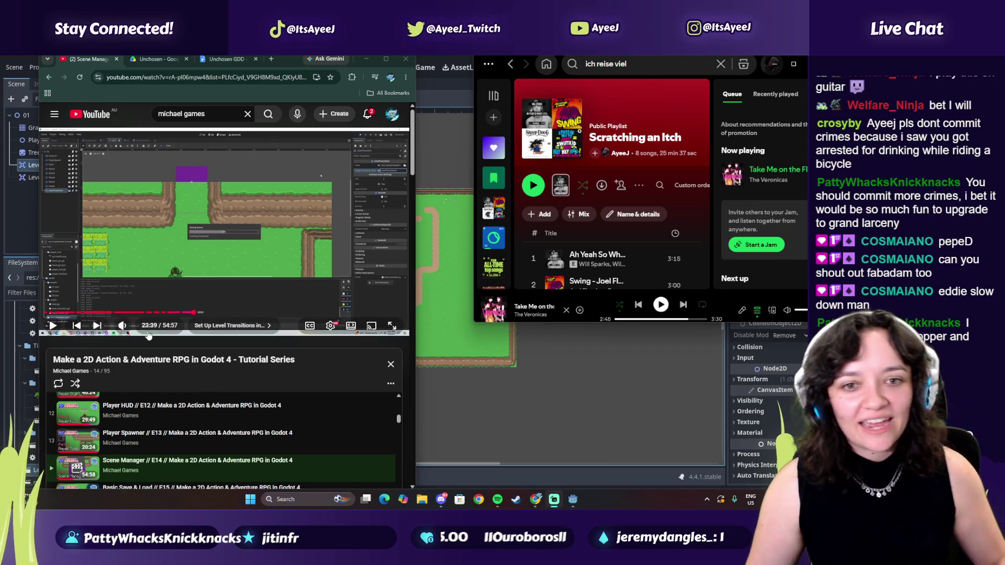
{"action": "left_click", "coordinate": [661, 304]}
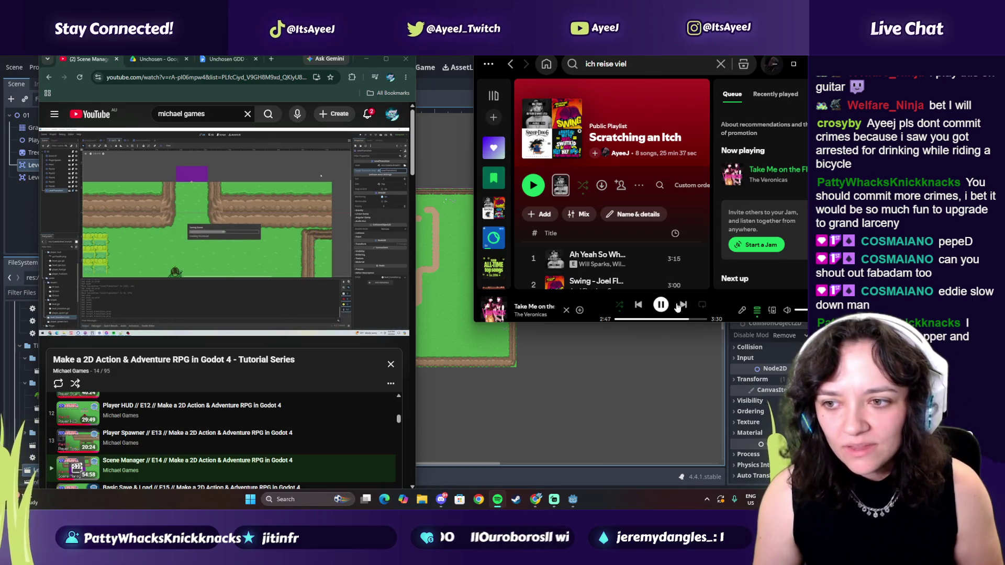
{"action": "left_click", "coordinate": [661, 304]}
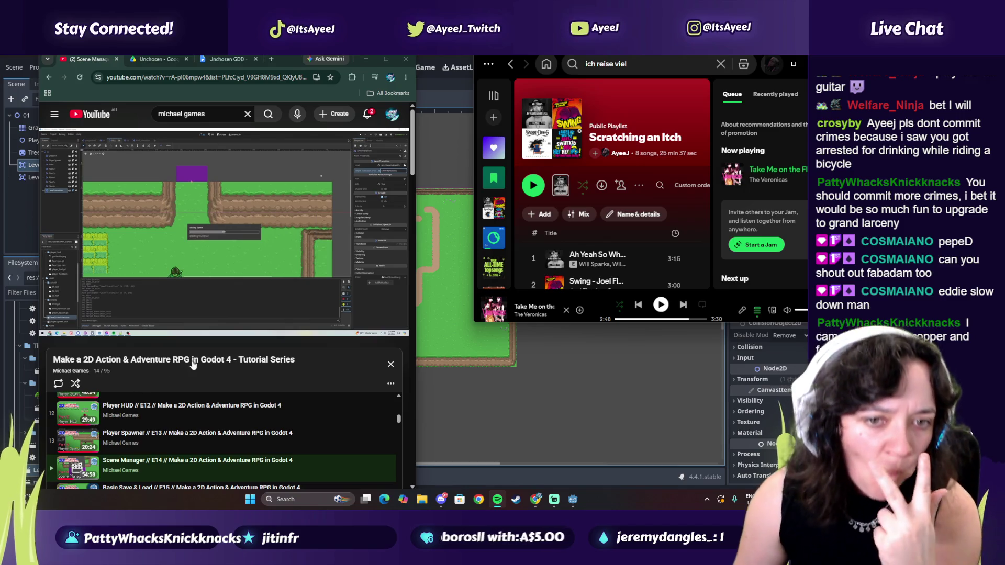
- Maximize the browser, play the tutorial to about 23:50, then go back to Godot
{"action": "left_click", "coordinate": [385, 60]}
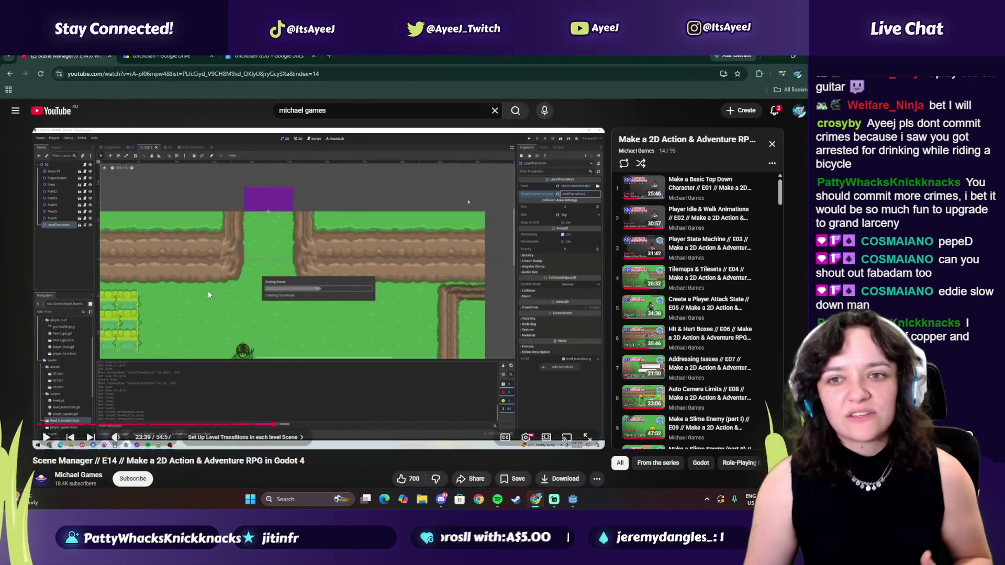
{"action": "left_click", "coordinate": [375, 326]}
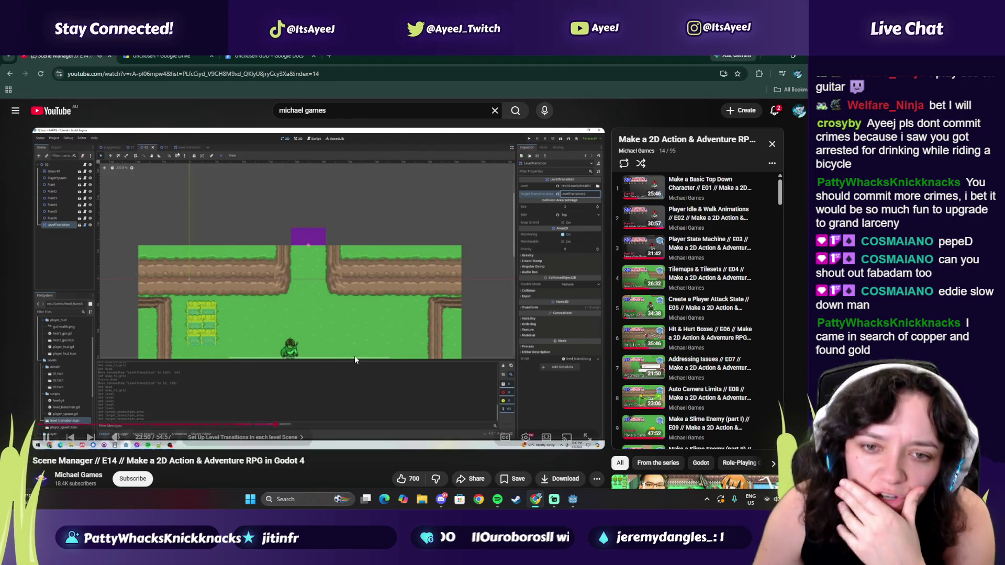
{"action": "left_click", "coordinate": [364, 334]}
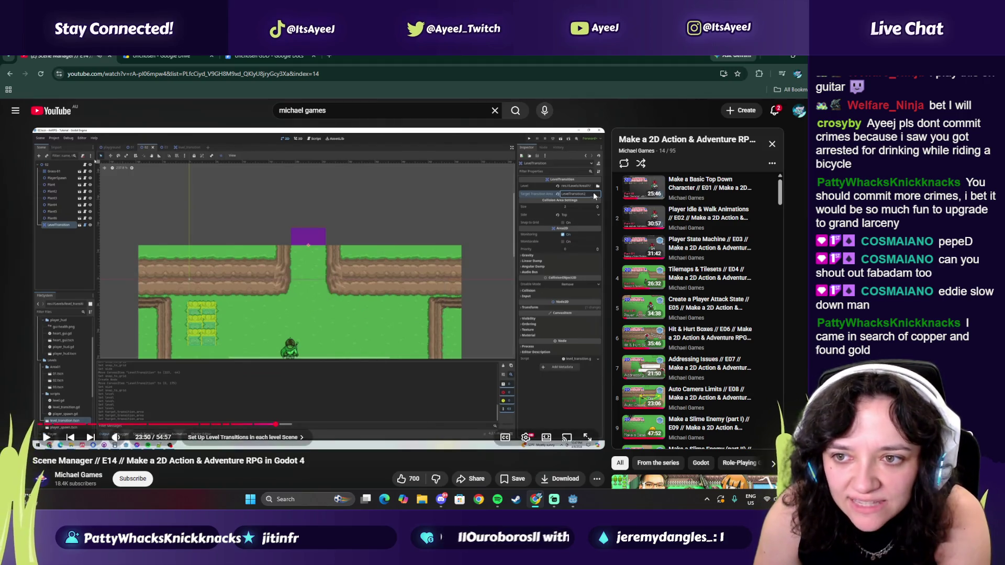
{"action": "left_click", "coordinate": [571, 501]}
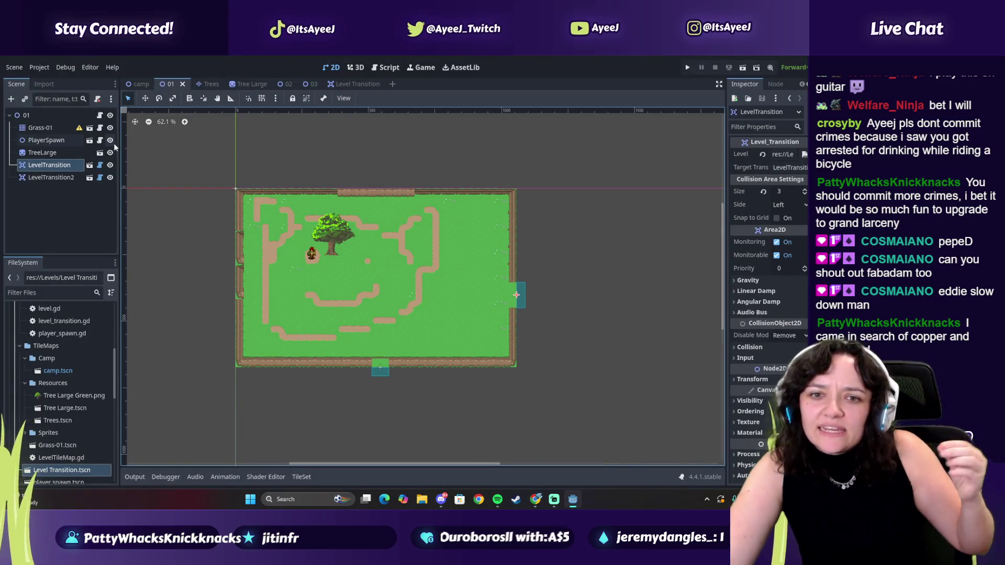
- Compare the 01, 02 and 03 level scenes, then select LevelTransition3 in level 02
{"action": "left_click", "coordinate": [282, 85]}
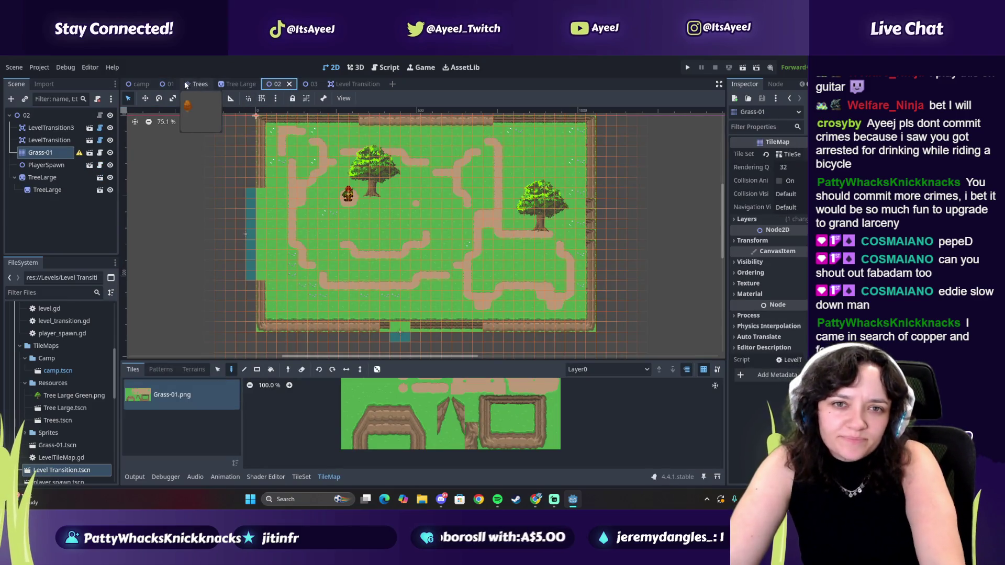
{"action": "left_click", "coordinate": [167, 84]}
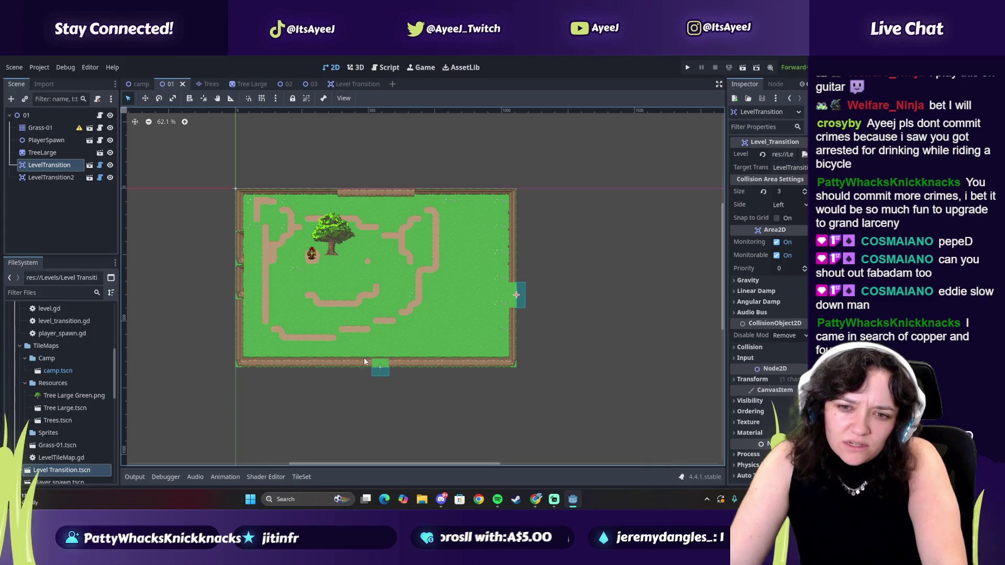
{"action": "left_click", "coordinate": [60, 179]}
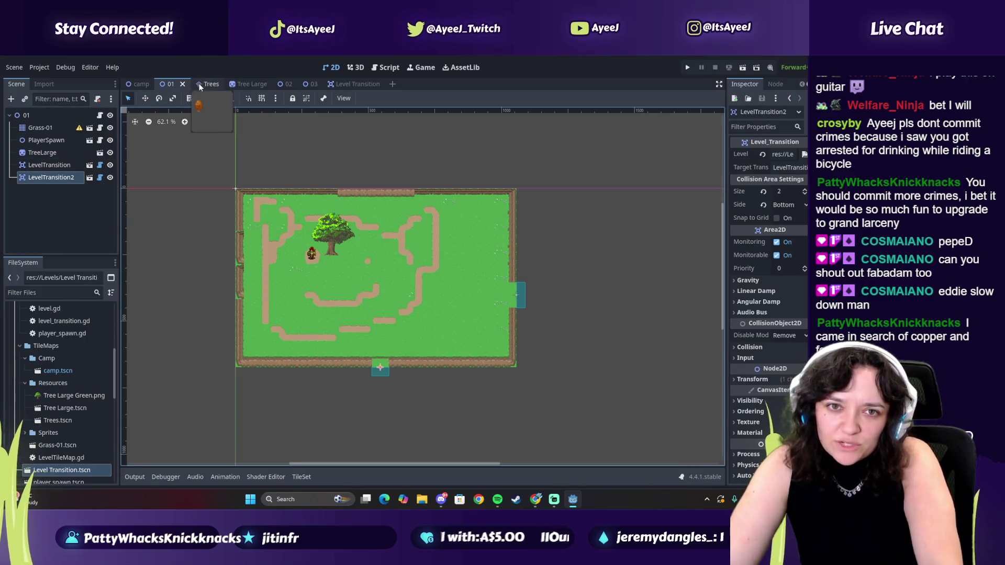
{"action": "left_click", "coordinate": [285, 84]}
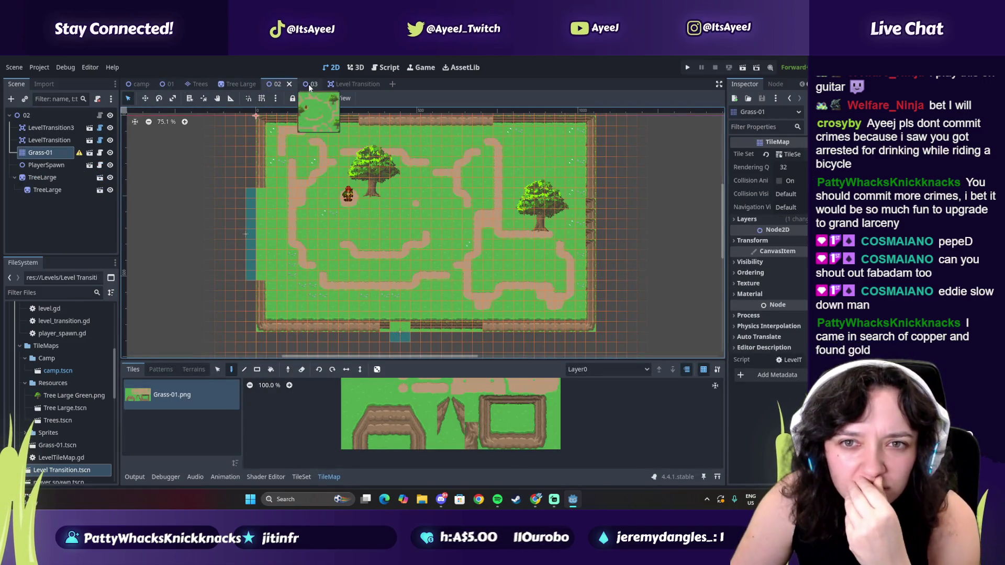
{"action": "left_click", "coordinate": [170, 83]}
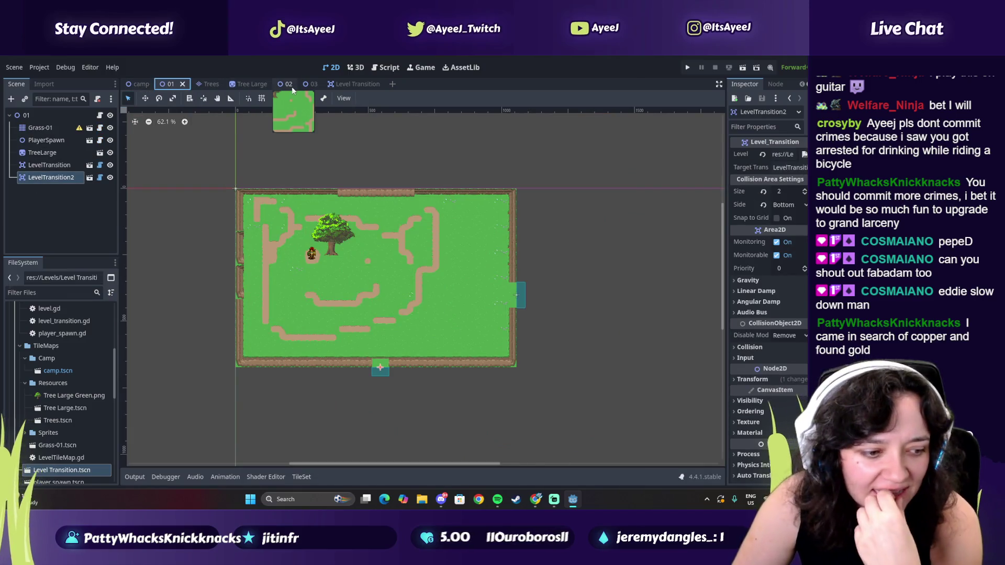
{"action": "left_click", "coordinate": [306, 85]}
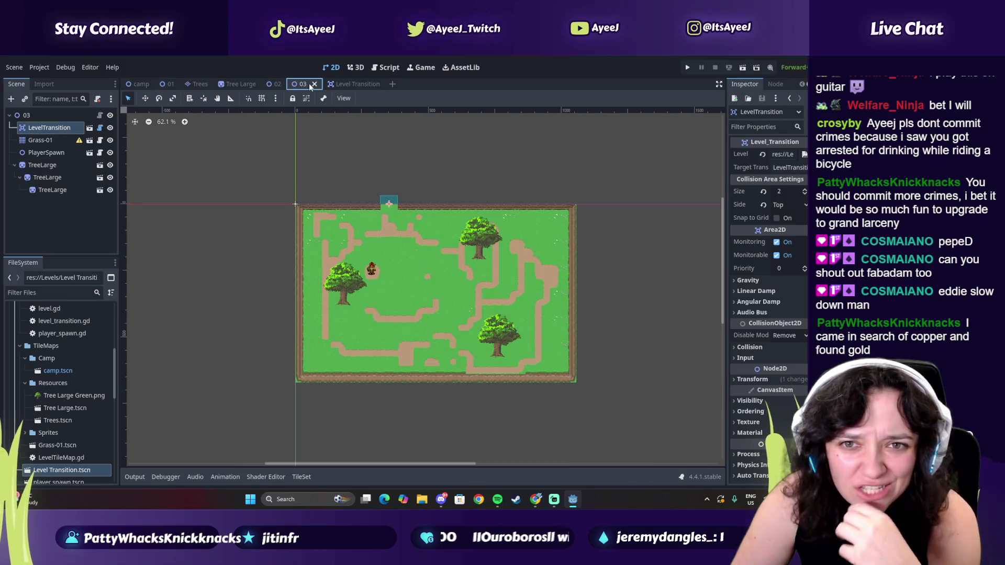
{"action": "left_click", "coordinate": [276, 84]}
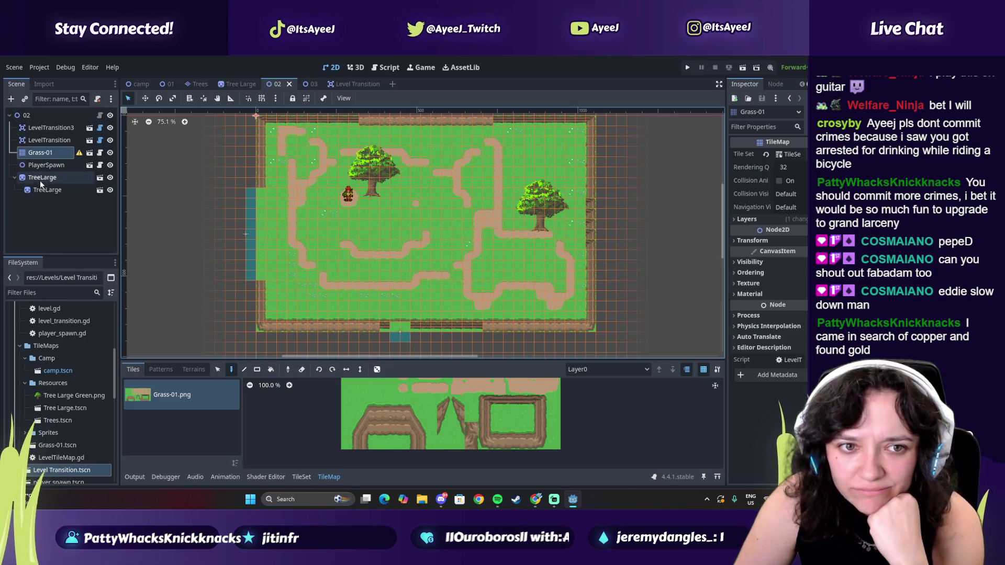
{"action": "left_click", "coordinate": [45, 140]}
{"action": "left_click", "coordinate": [51, 128]}
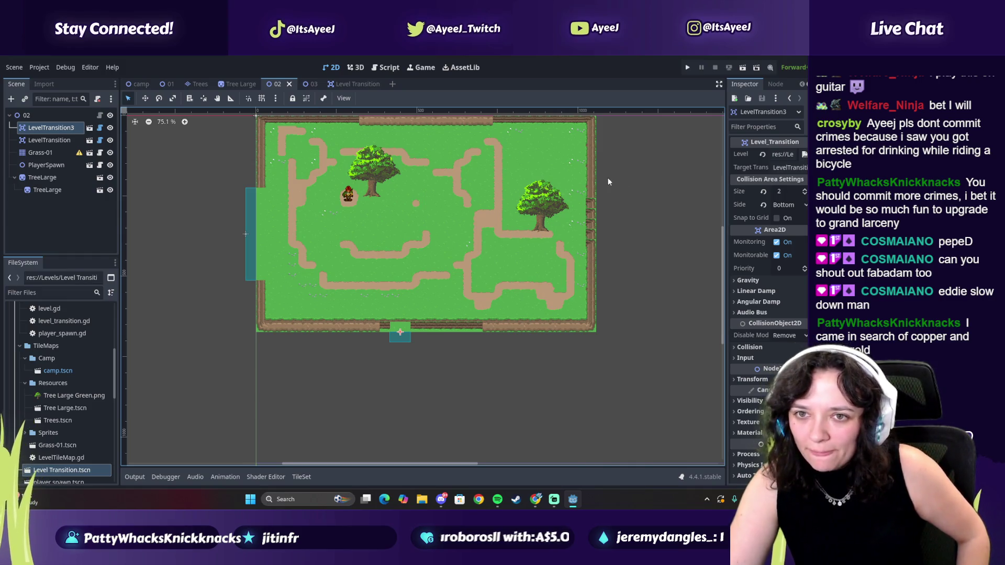
- Set LevelTransition3's Side to Top and drag it up to the map's top edge
{"action": "scroll", "coordinate": [725, 261], "scroll_direction": "up", "scroll_amount": 3}
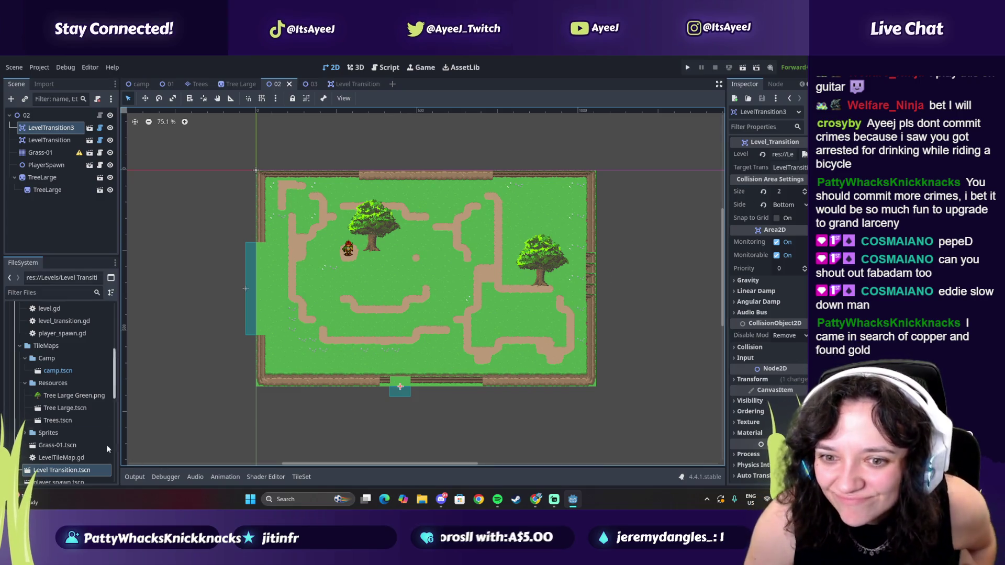
{"action": "left_click", "coordinate": [788, 205]}
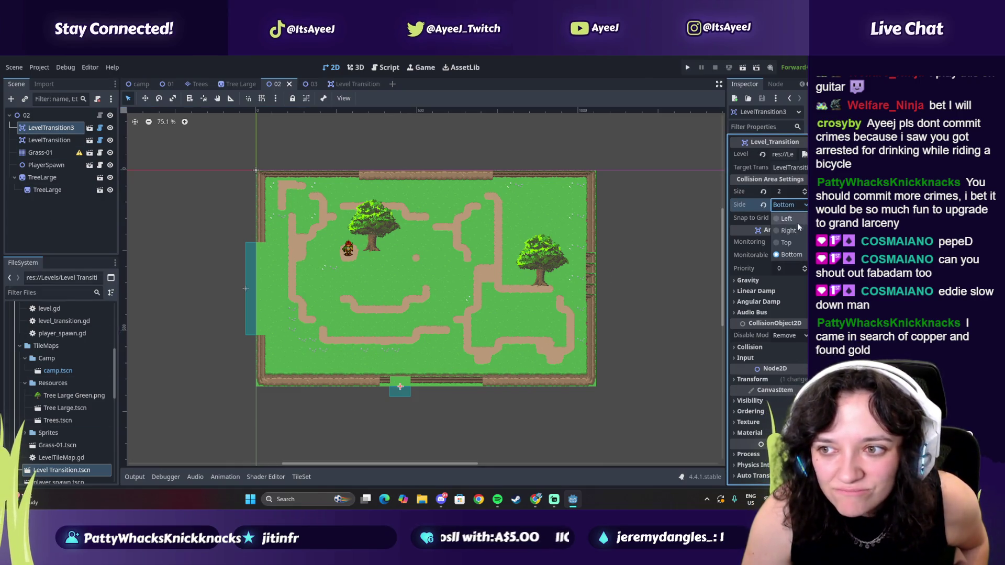
{"action": "left_click", "coordinate": [783, 216]}
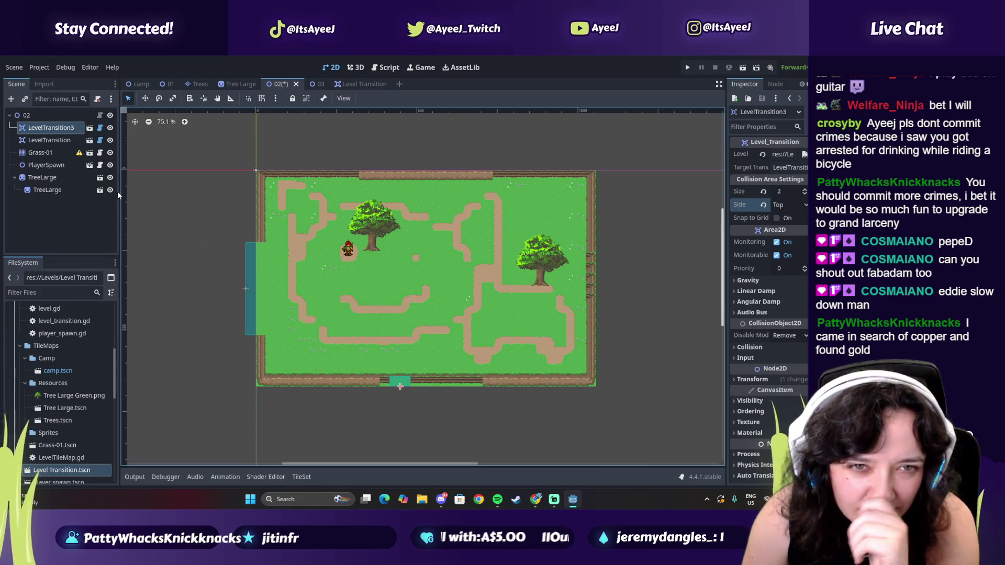
{"action": "left_click", "coordinate": [145, 99]}
{"action": "mouse_move", "coordinate": [400, 383]}
{"action": "left_mouse_down"}
{"action": "mouse_move", "coordinate": [408, 237]}
{"action": "mouse_move", "coordinate": [397, 170]}
{"action": "left_mouse_up"}
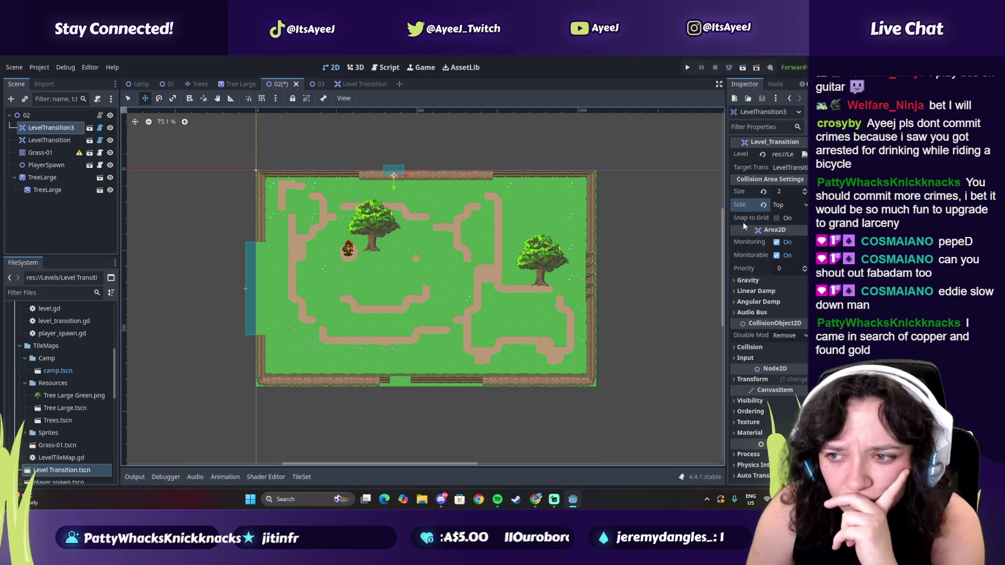
{"action": "left_click", "coordinate": [777, 218]}
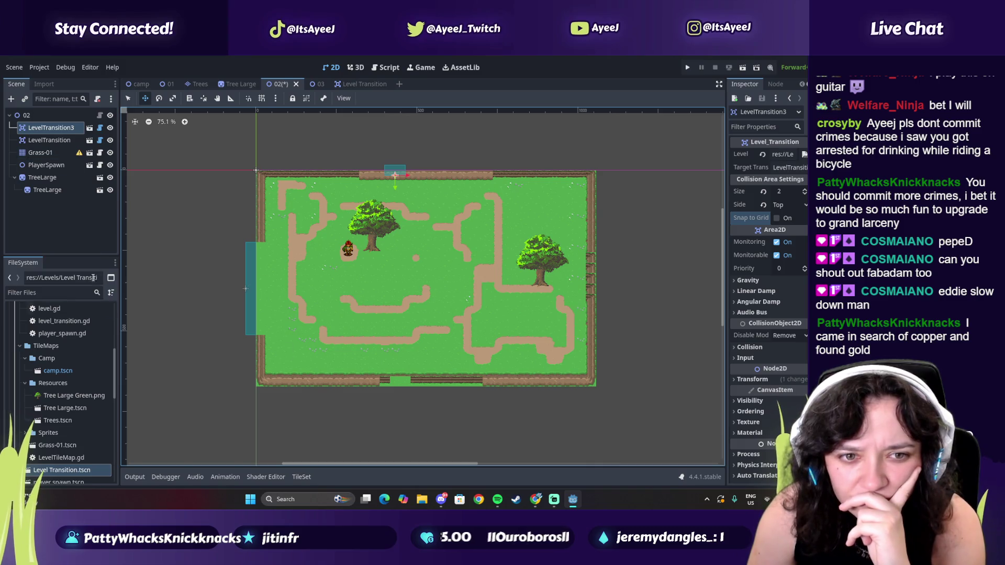
{"action": "left_click", "coordinate": [40, 153]}
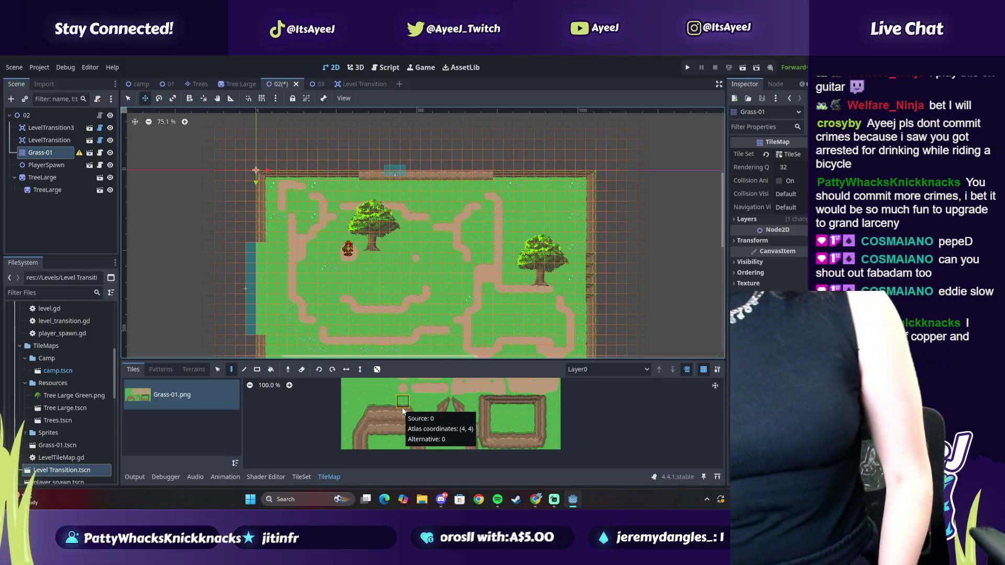
{"action": "key", "text": "alt+Tab"}
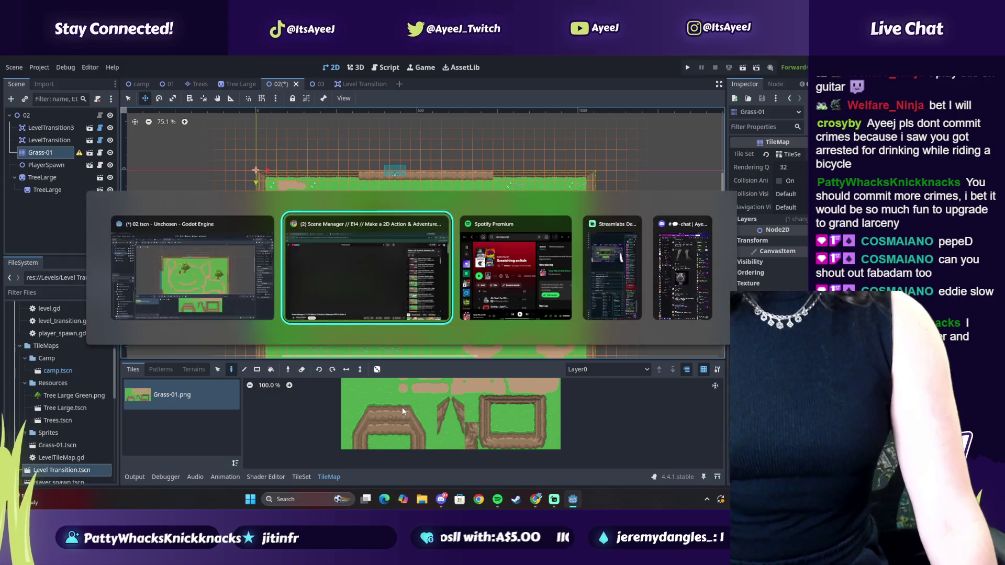
- Play the Scratching an Itch playlist briefly, pause it, and minimize Spotify
{"action": "key", "text": "alt+Tab"}
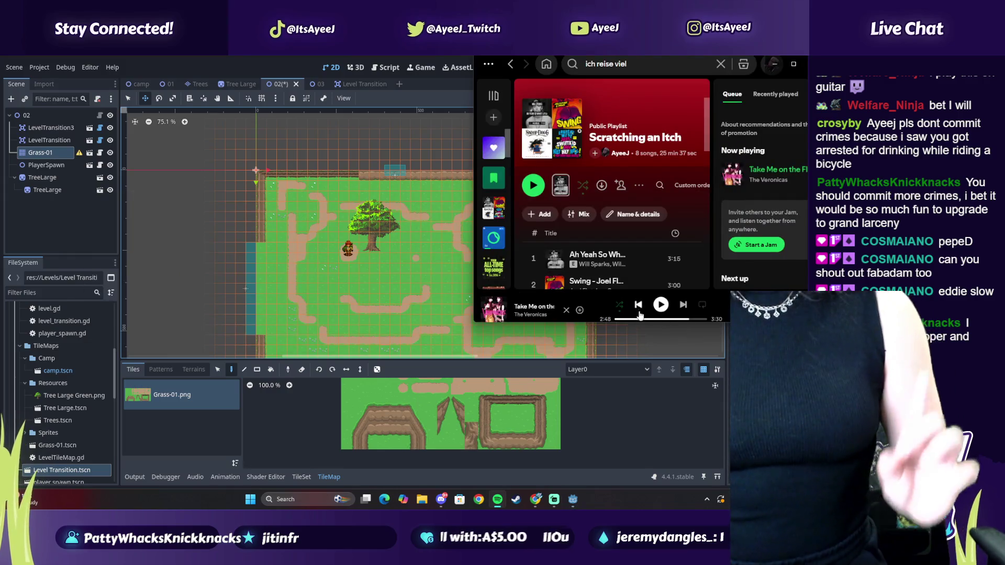
{"action": "left_click", "coordinate": [661, 305]}
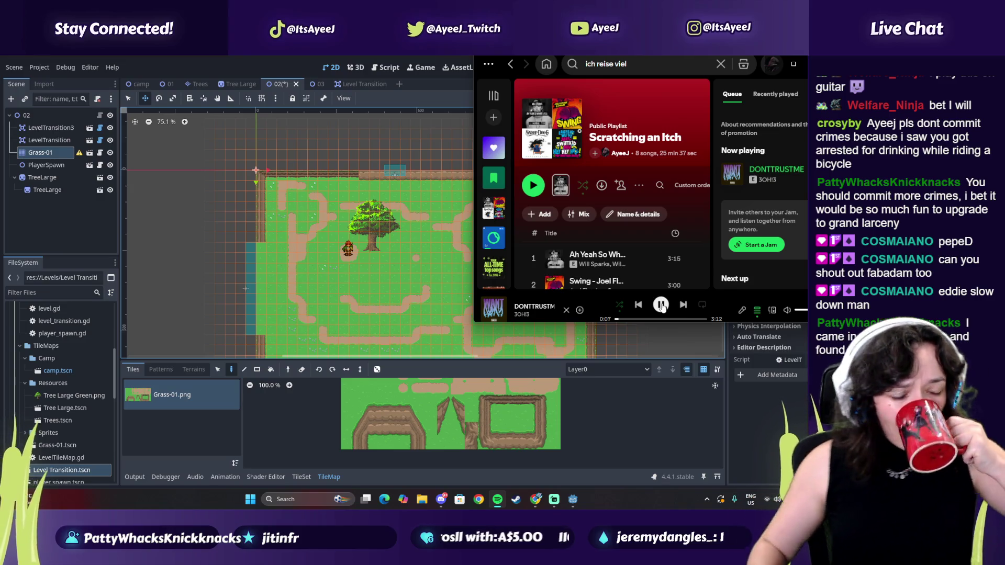
{"action": "left_click", "coordinate": [662, 306]}
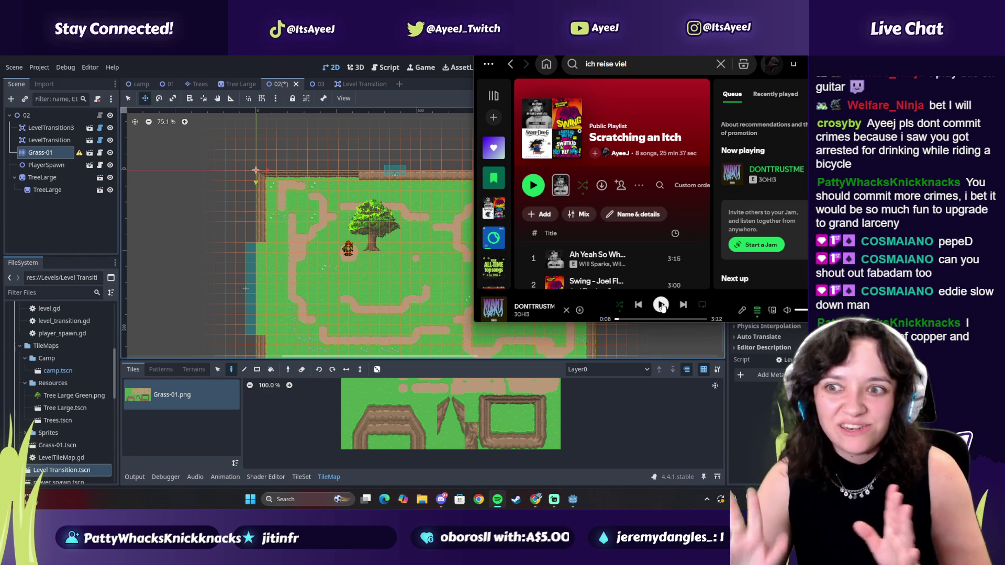
{"action": "left_click", "coordinate": [573, 499]}
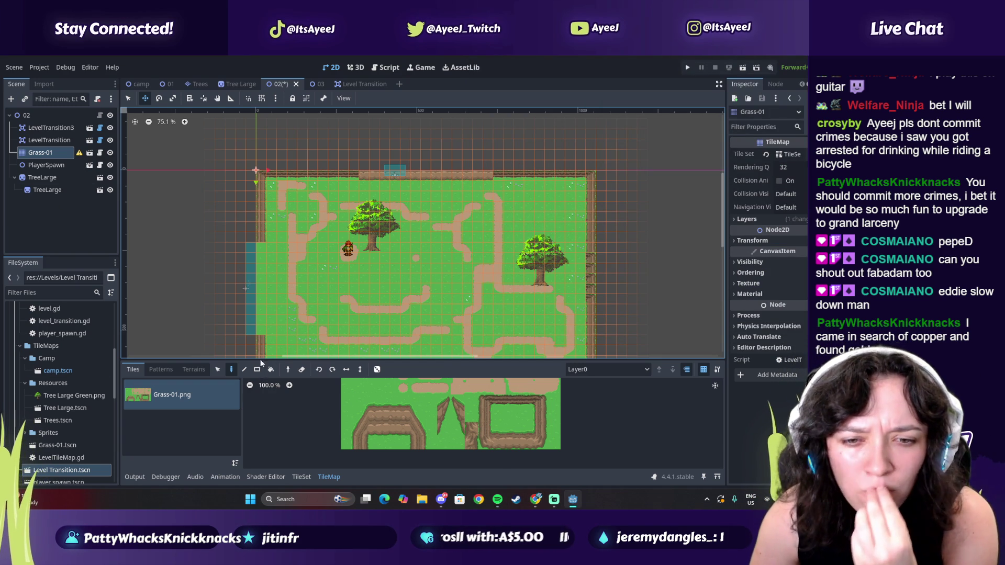
- Nudge LevelTransition3 in Move Mode into the opening of the top border
{"action": "left_click", "coordinate": [128, 99]}
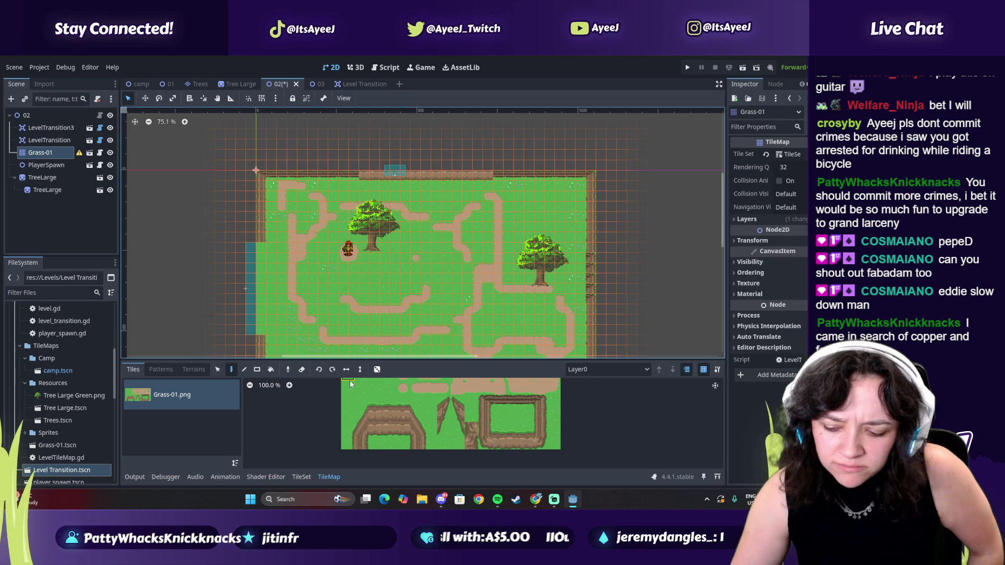
{"action": "left_click", "coordinate": [497, 499]}
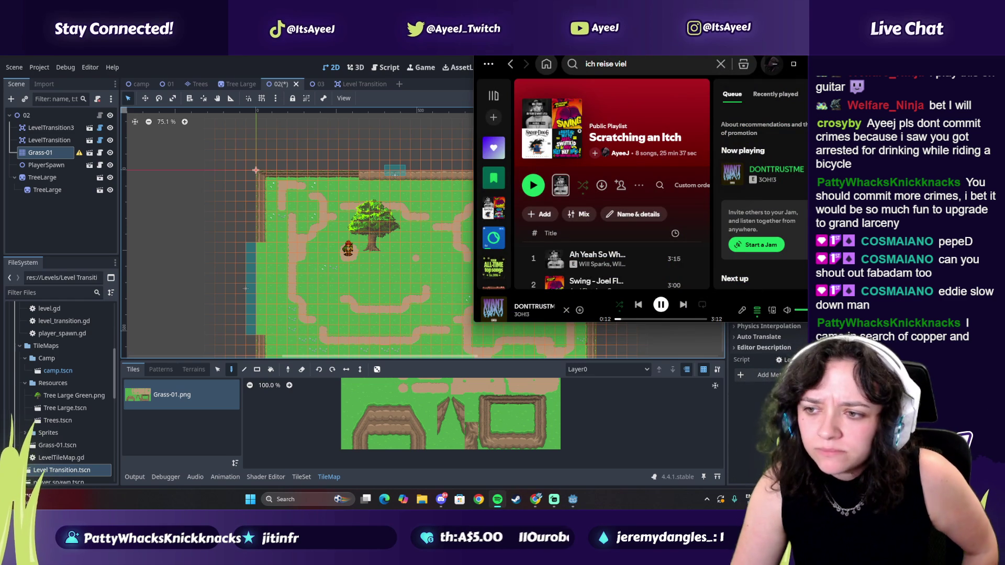
{"action": "left_click", "coordinate": [362, 415]}
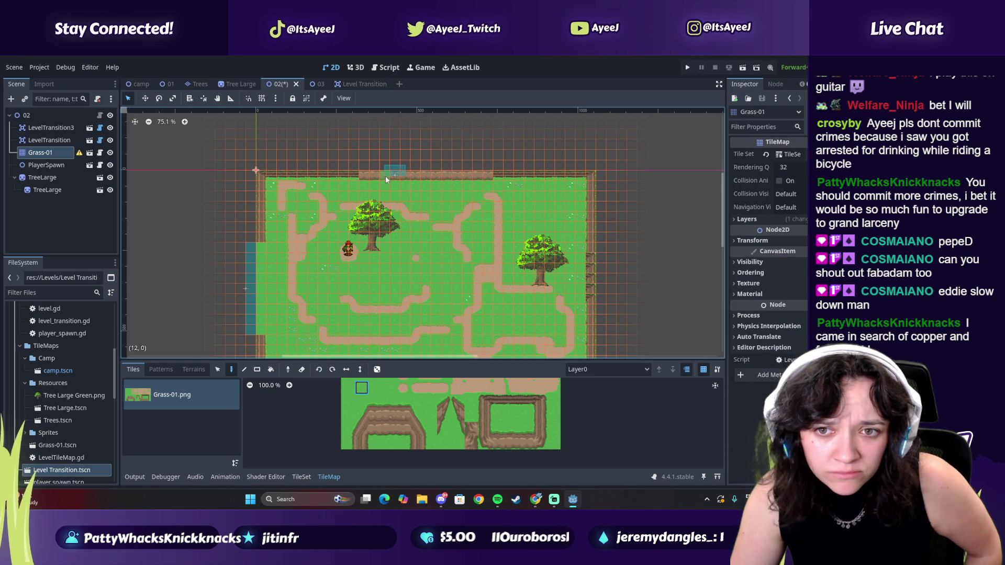
{"action": "left_click", "coordinate": [146, 98]}
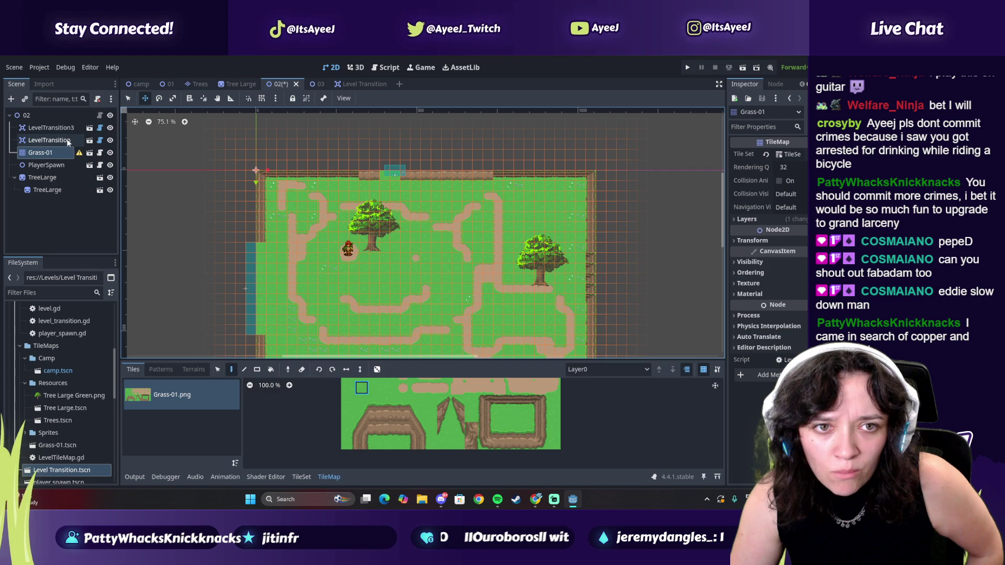
{"action": "left_click", "coordinate": [52, 128]}
{"action": "left_click_drag", "start_coordinate": [391, 171], "coordinate": [390, 170]}
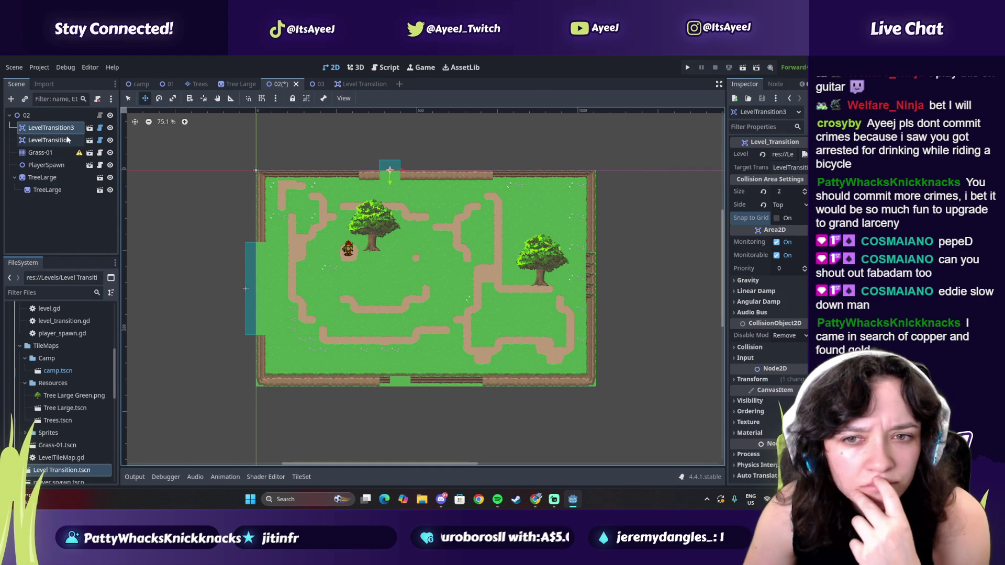
- Pick a row of five fence border tiles in Grass-01's atlas, then reselect LevelTransition3
{"action": "left_click", "coordinate": [44, 153]}
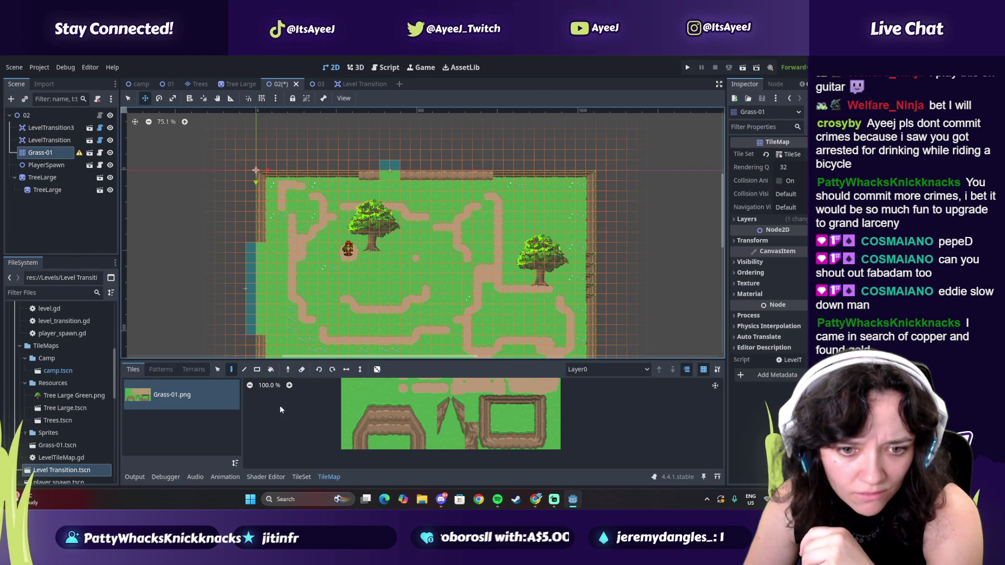
{"action": "mouse_move", "coordinate": [725, 233]}
{"action": "left_mouse_down"}
{"action": "mouse_move", "coordinate": [715, 268]}
{"action": "mouse_move", "coordinate": [720, 243]}
{"action": "left_mouse_up"}
{"action": "left_click_drag", "start_coordinate": [485, 402], "coordinate": [540, 401]}
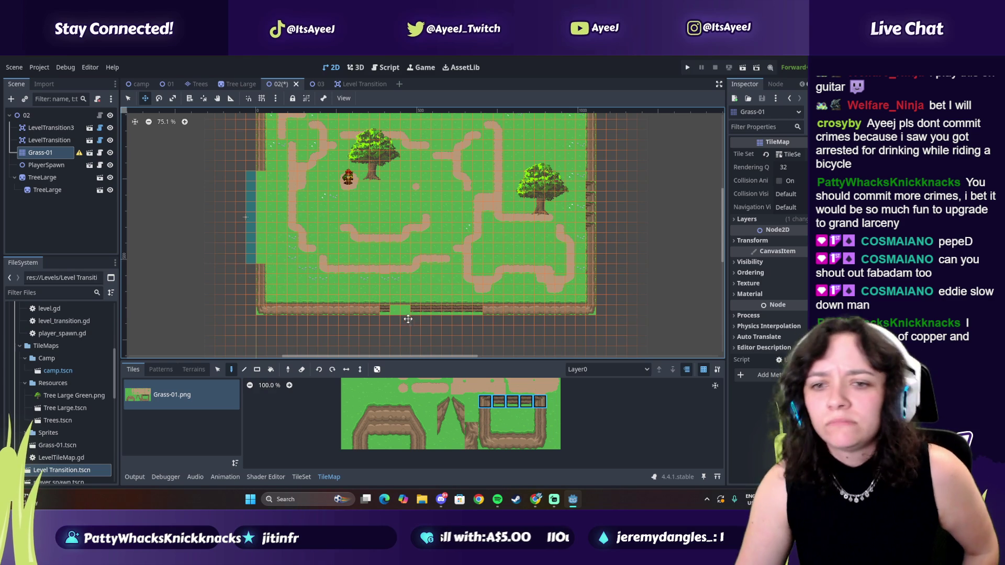
{"action": "left_click", "coordinate": [128, 98]}
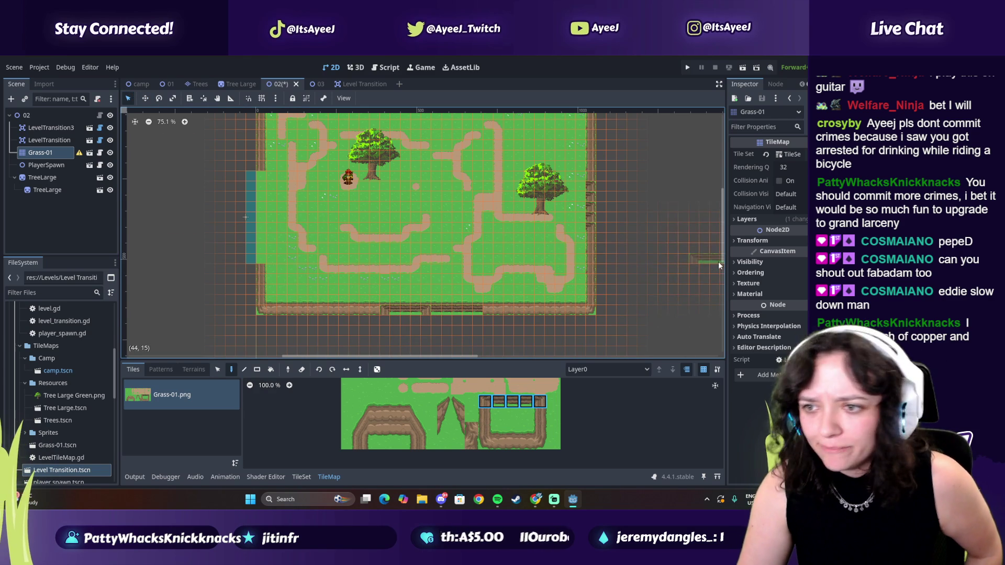
{"action": "left_click_drag", "start_coordinate": [721, 259], "coordinate": [733, 242]}
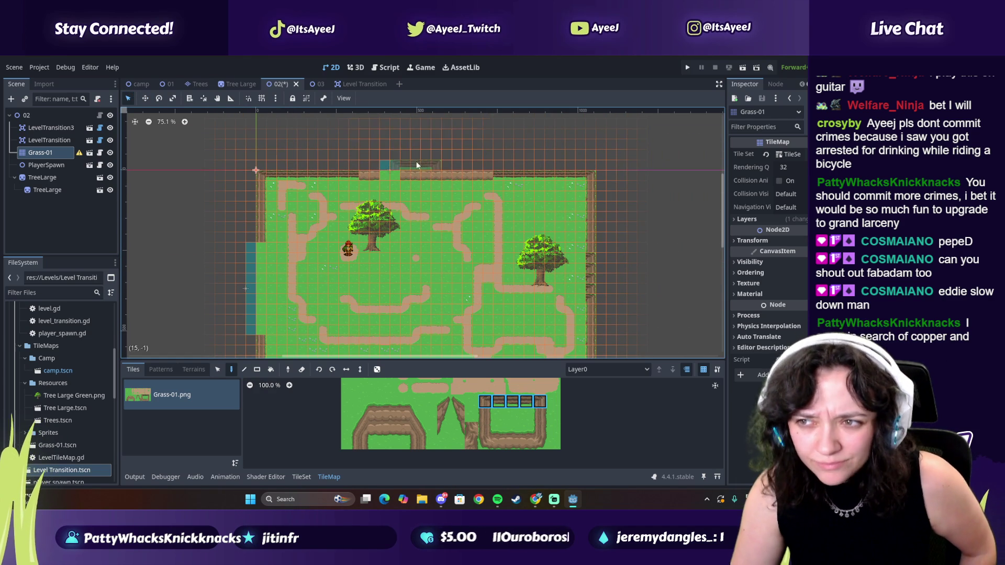
{"action": "left_click", "coordinate": [39, 131]}
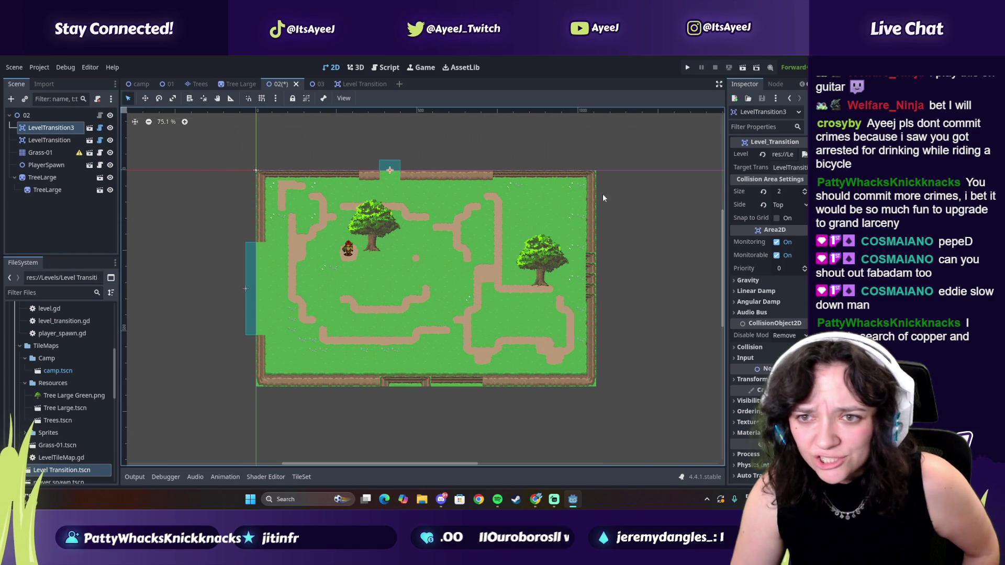
- Append 2 to LevelTransition3's Target Trans so it targets LevelTransition2, then open level 01
{"action": "left_click", "coordinate": [802, 168]}
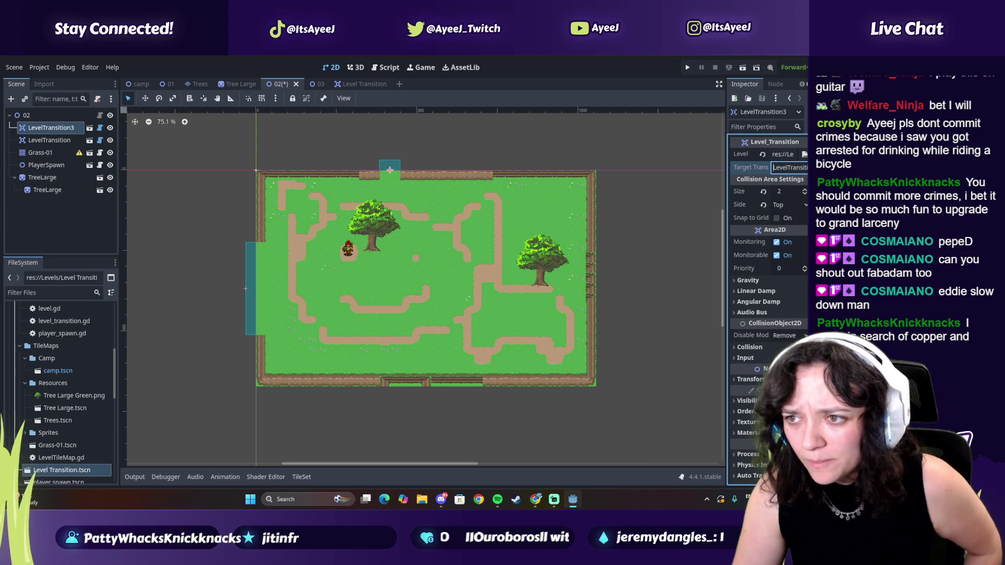
{"action": "key", "text": "Return"}
{"action": "type", "text": "2"}
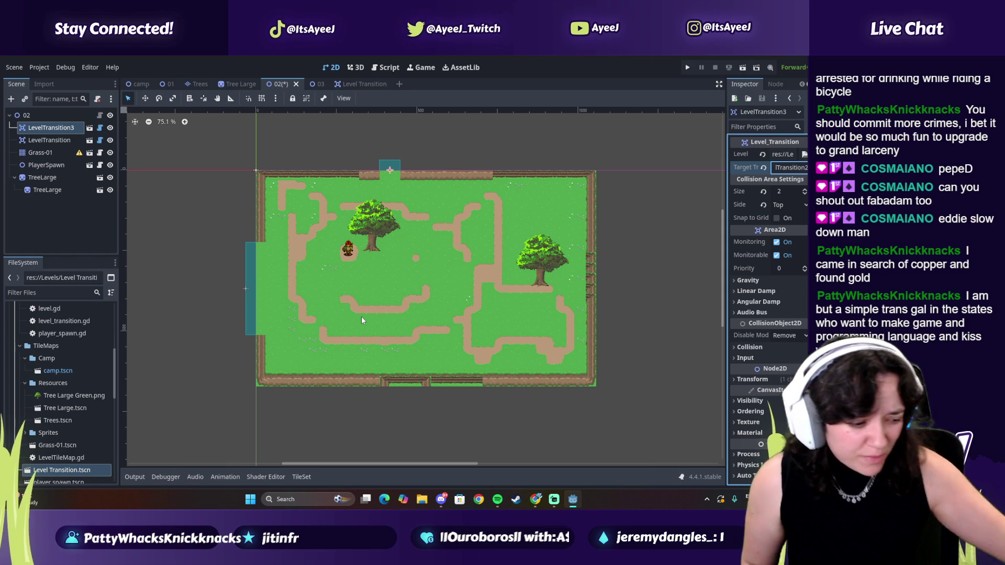
{"action": "left_click", "coordinate": [167, 84]}
{"action": "left_click", "coordinate": [394, 286]}
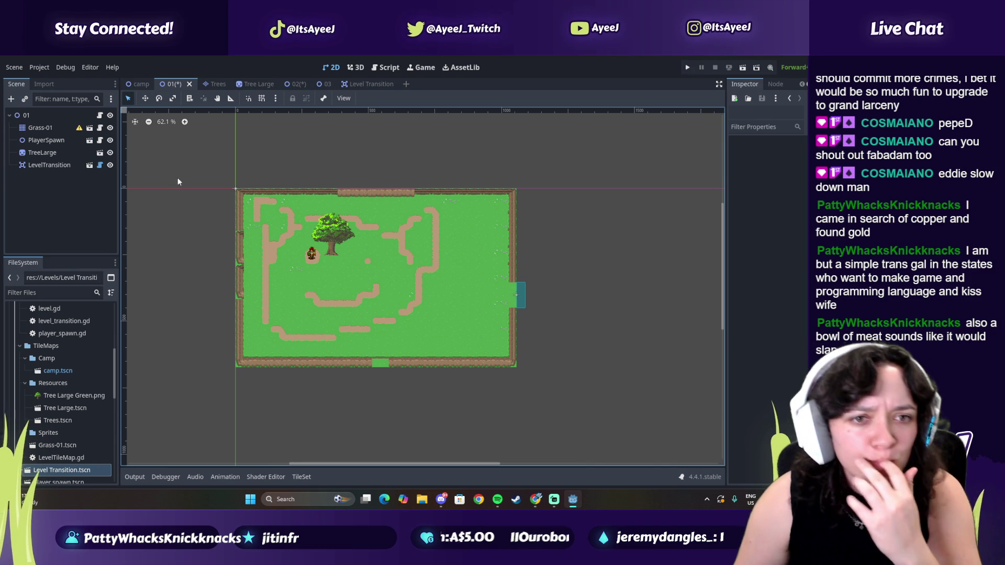
- Select level 01's Grass-01 tilemap and pick two tiles from the tileset palette
{"action": "left_click", "coordinate": [52, 128]}
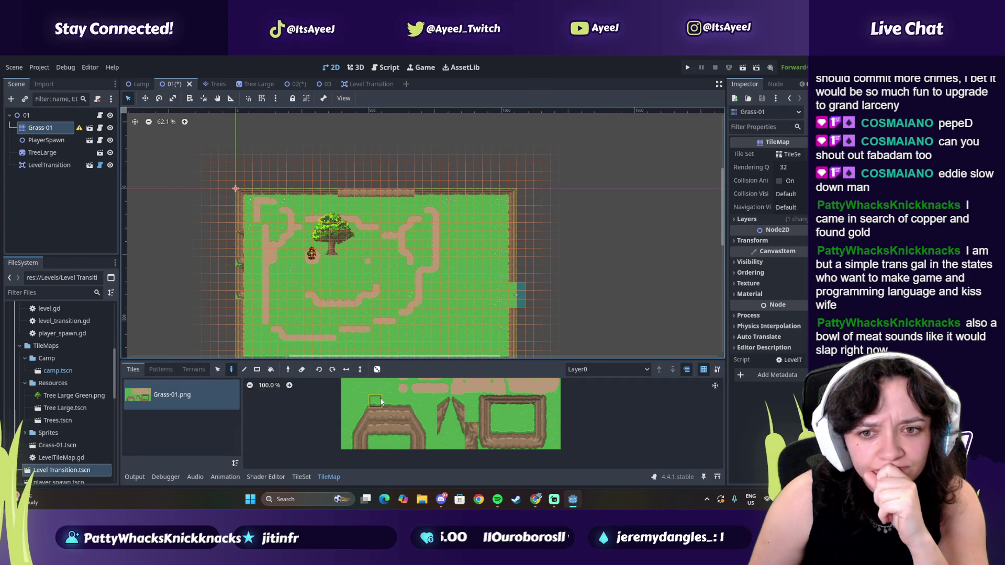
{"action": "scroll", "coordinate": [723, 215], "scroll_direction": "down", "scroll_amount": 3}
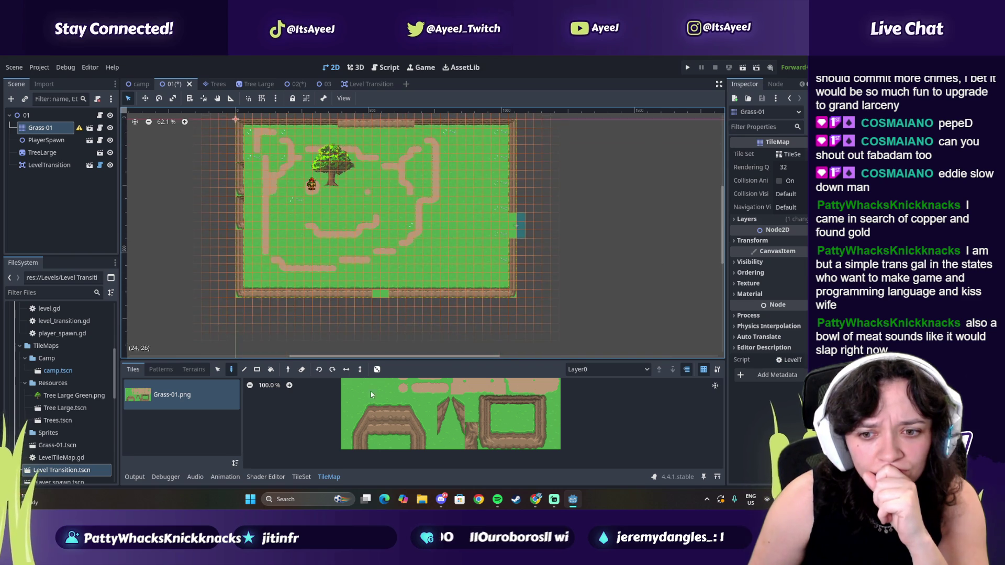
{"action": "left_click", "coordinate": [389, 429]}
{"action": "left_click", "coordinate": [403, 432]}
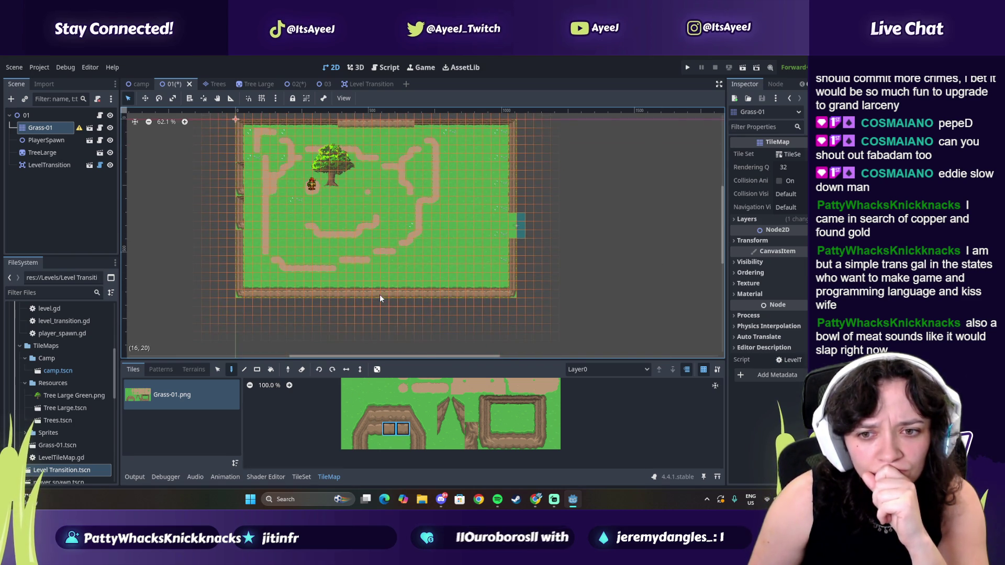
{"action": "scroll", "coordinate": [725, 246], "scroll_direction": "up", "scroll_amount": 2}
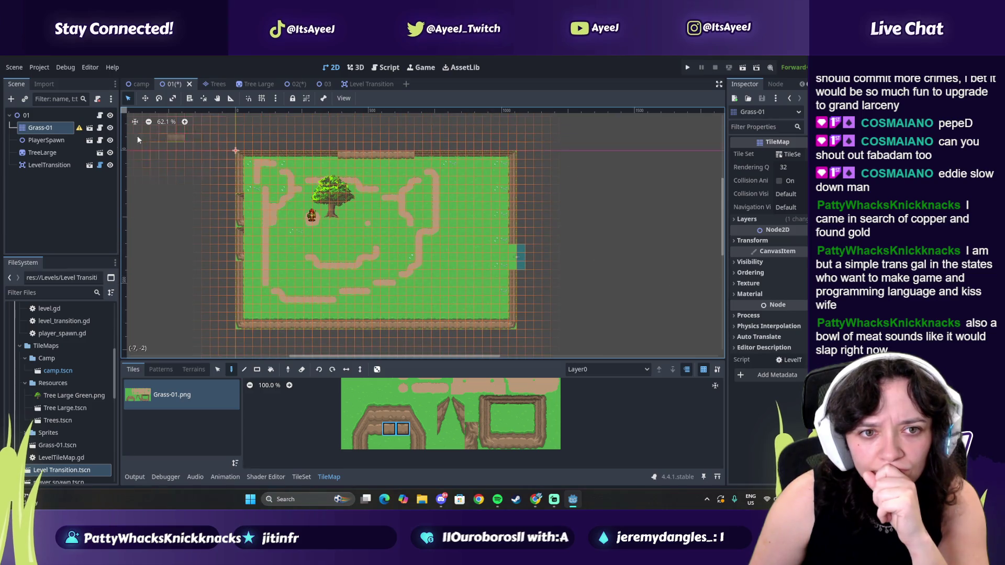
- Save the 01 level scene with Ctrl+S, then go to the 02 scene tab
{"action": "left_click", "coordinate": [302, 85]}
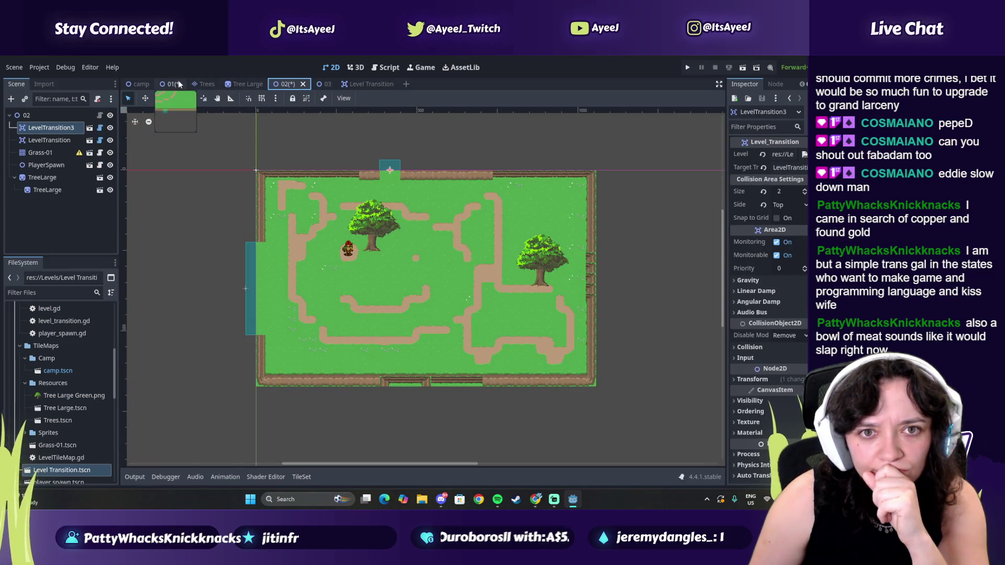
{"action": "left_click", "coordinate": [172, 84]}
{"action": "key", "text": "ctrl+s"}
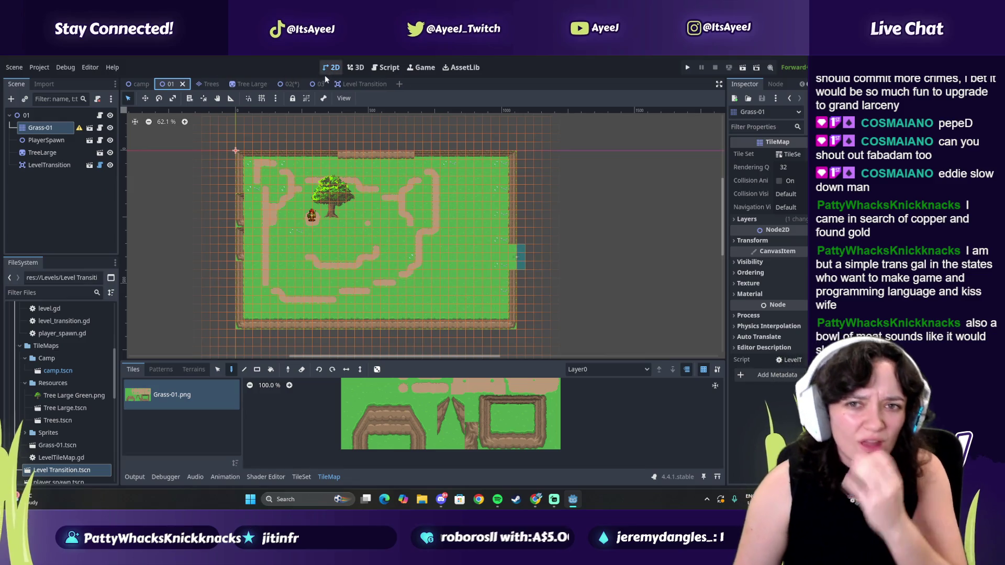
{"action": "left_click", "coordinate": [291, 89]}
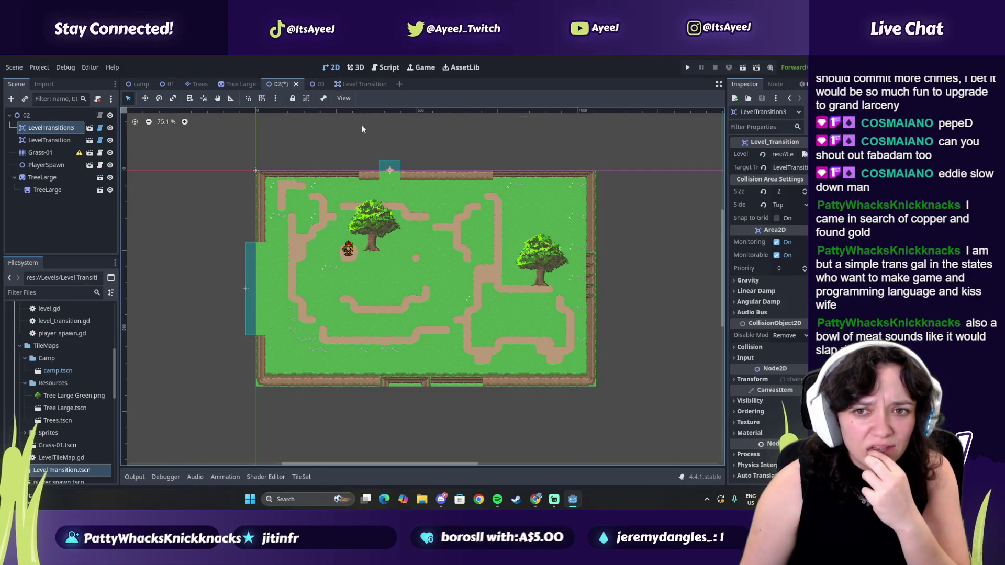
- Reorder the open scene tabs so Tree Large follows camp
{"action": "left_click", "coordinate": [240, 84]}
{"action": "left_click", "coordinate": [282, 84]}
{"action": "left_click_drag", "start_coordinate": [241, 84], "coordinate": [167, 84]}
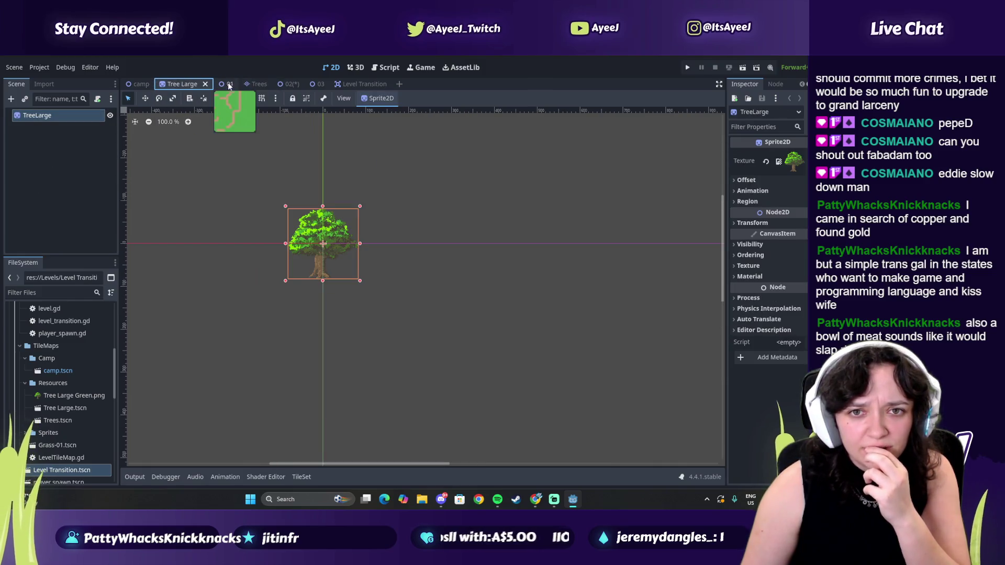
{"action": "left_click", "coordinate": [259, 84]}
{"action": "left_click", "coordinate": [285, 84]}
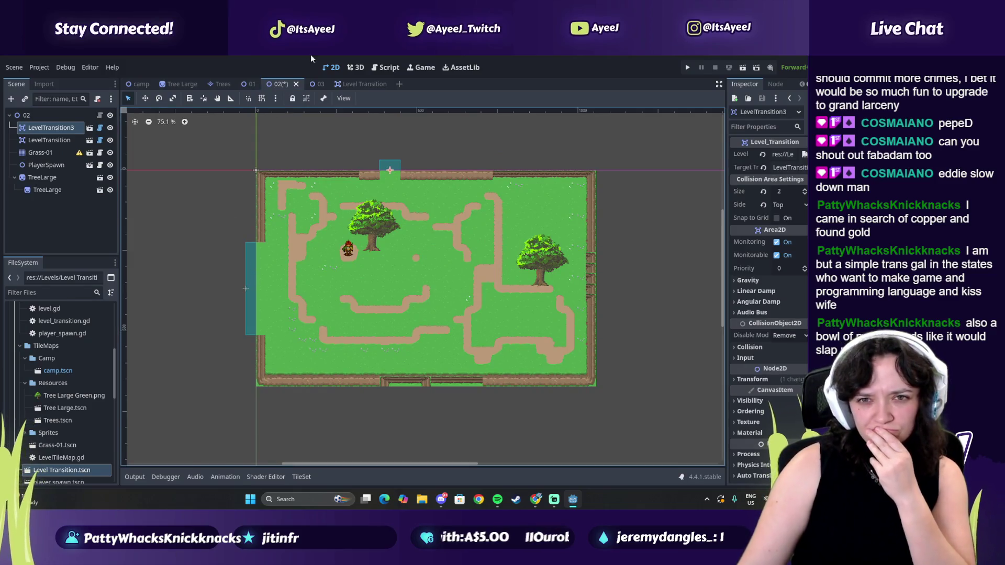
- Check level 03, then move level 02's LevelTransition3 area to its new map position
{"action": "mouse_move", "coordinate": [312, 90]}
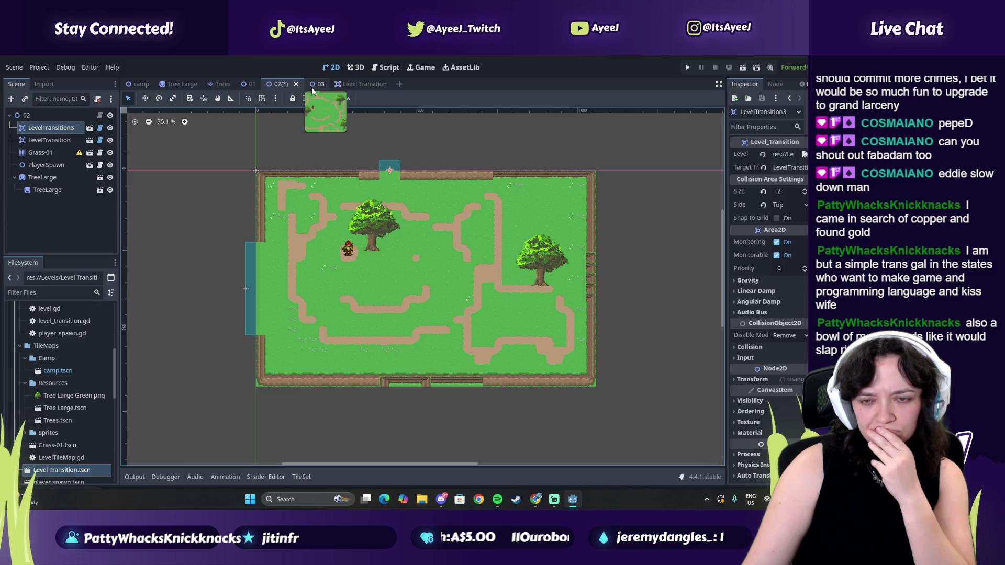
{"action": "left_click", "coordinate": [312, 90]}
{"action": "left_click", "coordinate": [276, 86]}
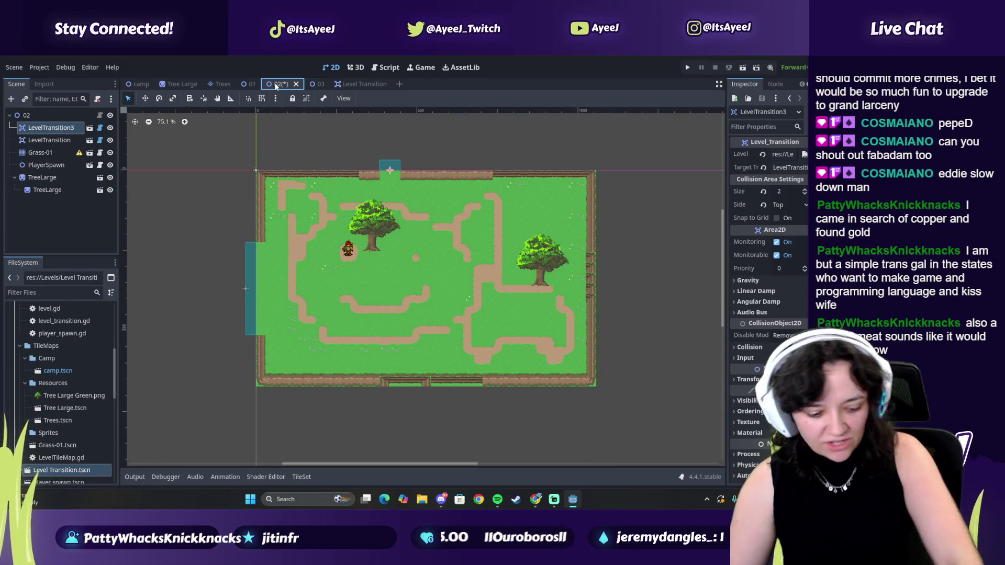
{"action": "left_click", "coordinate": [418, 142]}
{"action": "left_click", "coordinate": [392, 168]}
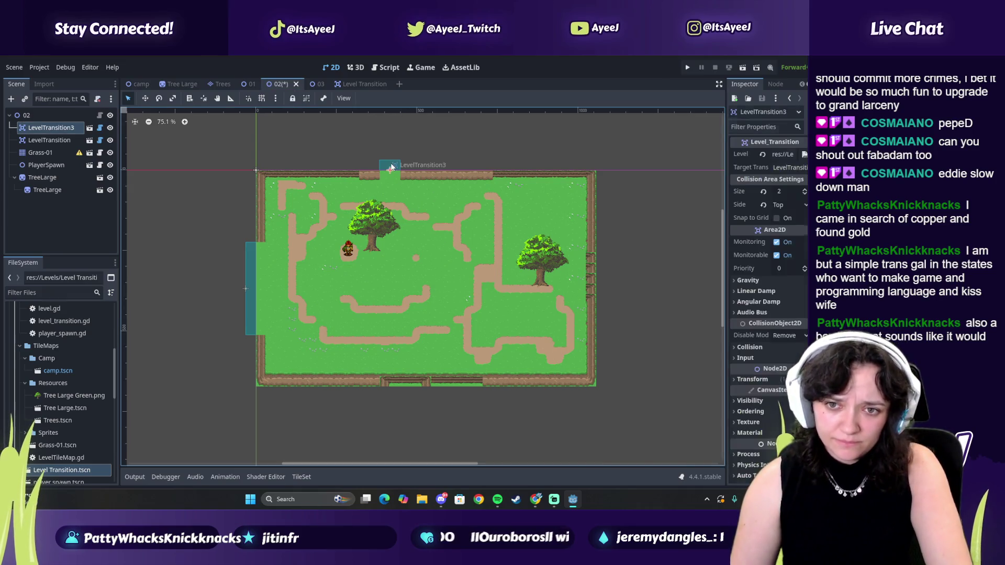
{"action": "left_click_drag", "start_coordinate": [392, 167], "coordinate": [388, 168]}
- Compare level 02 with levels 01 and 03, then save the 02 scene
{"action": "left_click", "coordinate": [249, 84]}
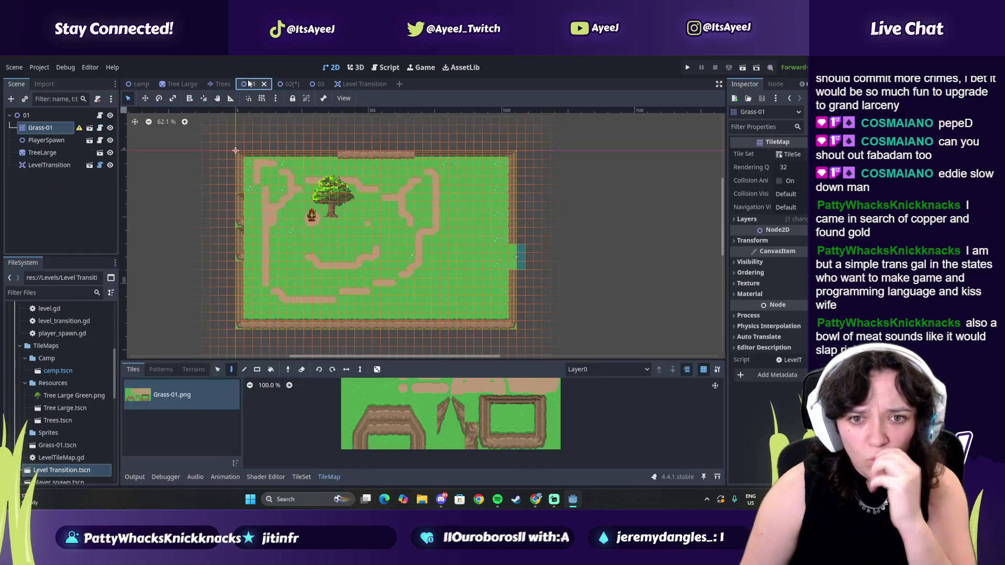
{"action": "left_click", "coordinate": [285, 84]}
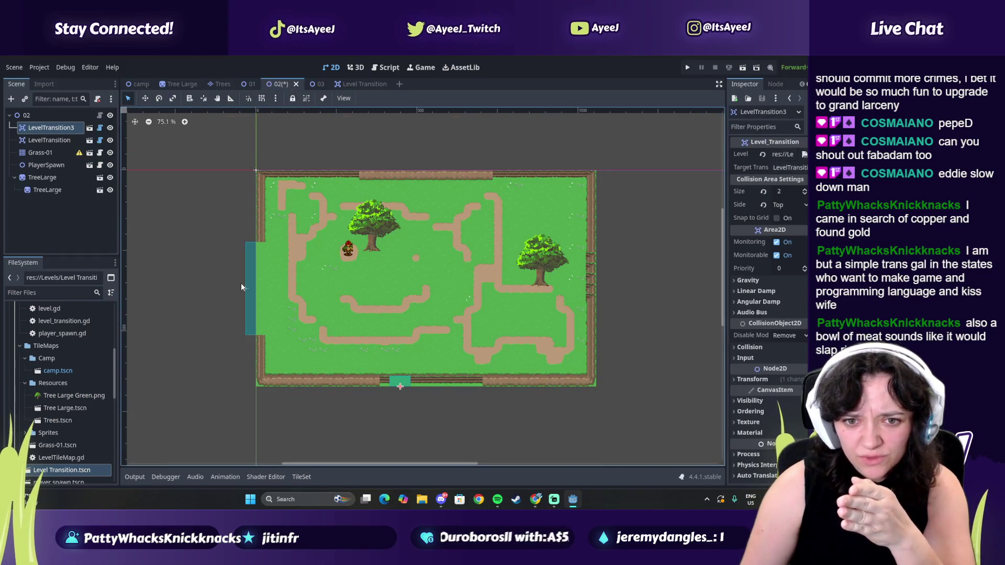
{"action": "left_click", "coordinate": [315, 85]}
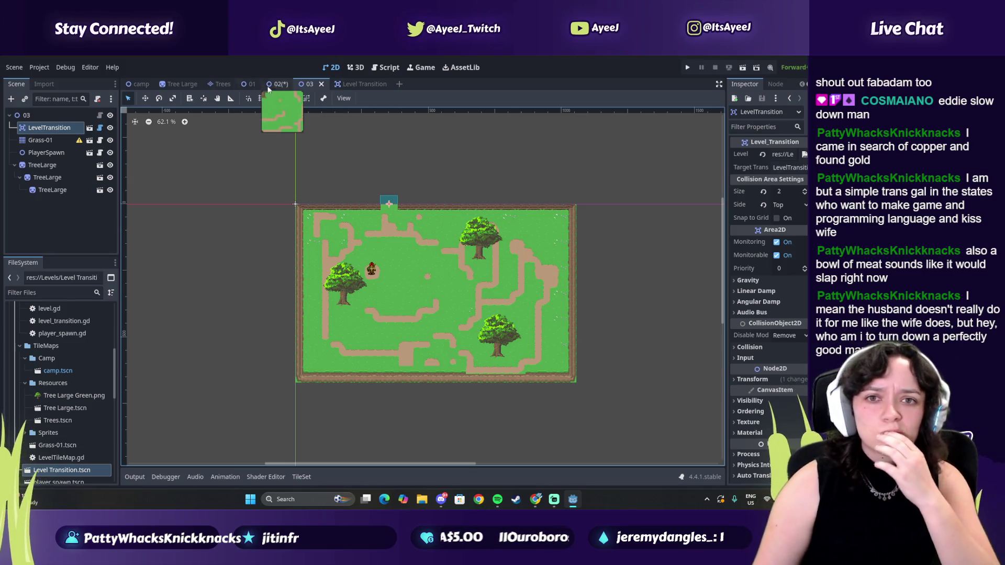
{"action": "left_click", "coordinate": [281, 85]}
{"action": "key", "text": "ctrl+s"}
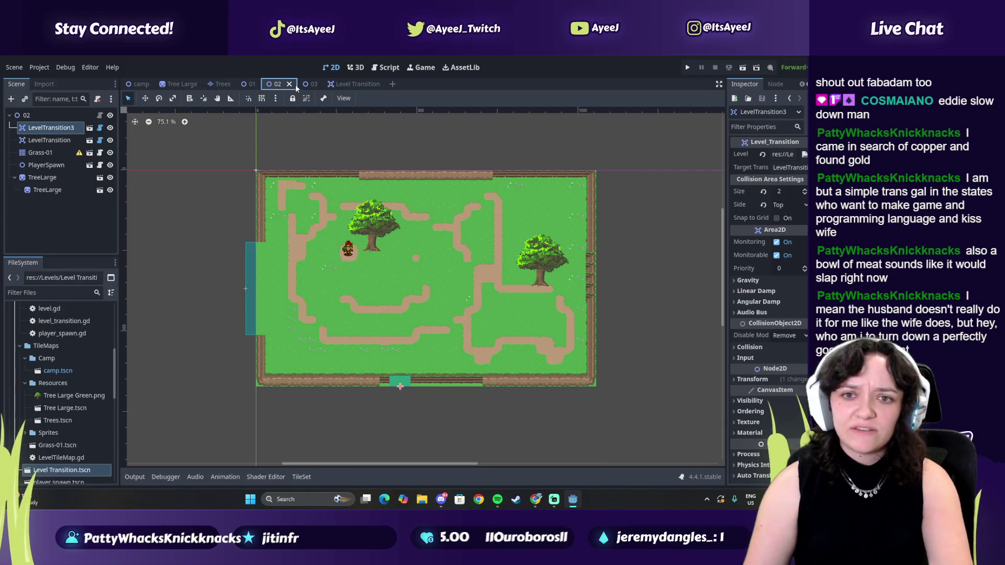
- Switch to Chrome and open the Twitch channel page from a new tab's shortcut
{"action": "key", "text": "alt+Tab"}
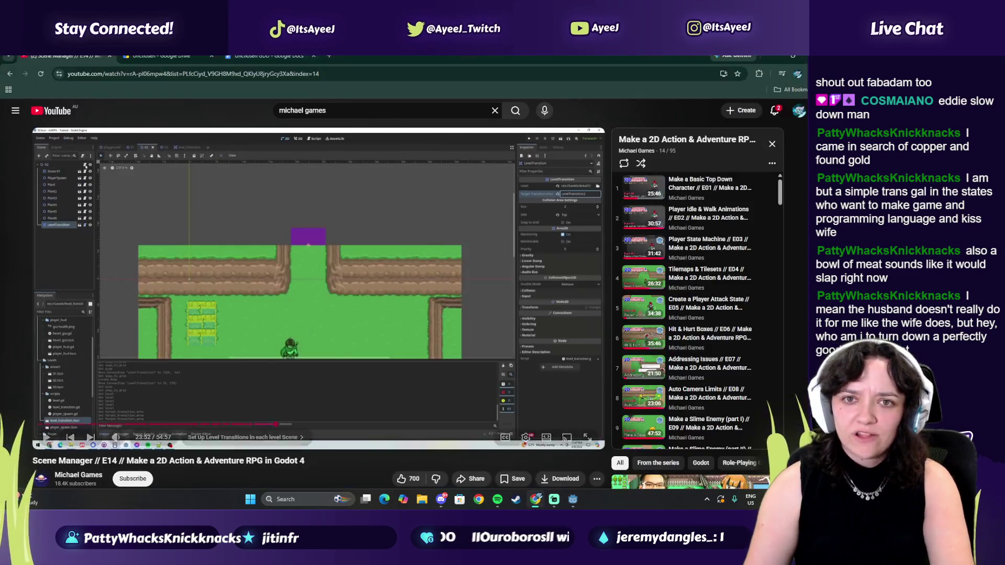
{"action": "left_click", "coordinate": [329, 56]}
{"action": "left_click", "coordinate": [219, 261]}
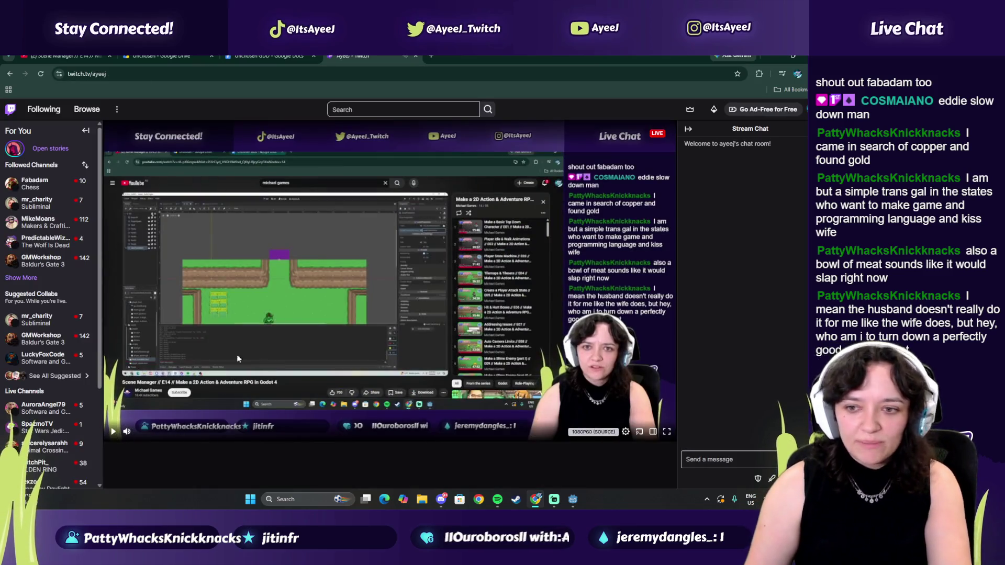
{"action": "scroll", "coordinate": [271, 388], "scroll_direction": "down", "scroll_amount": 5}
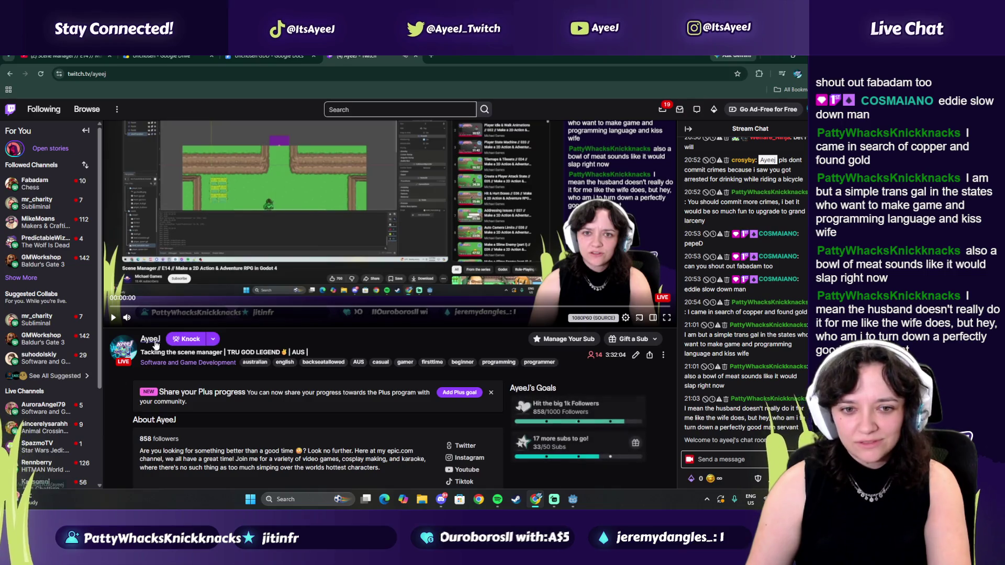
- Open the featured clip 'I cant take this' and pause it near its start
{"action": "scroll", "coordinate": [294, 352], "scroll_direction": "down", "scroll_amount": 3}
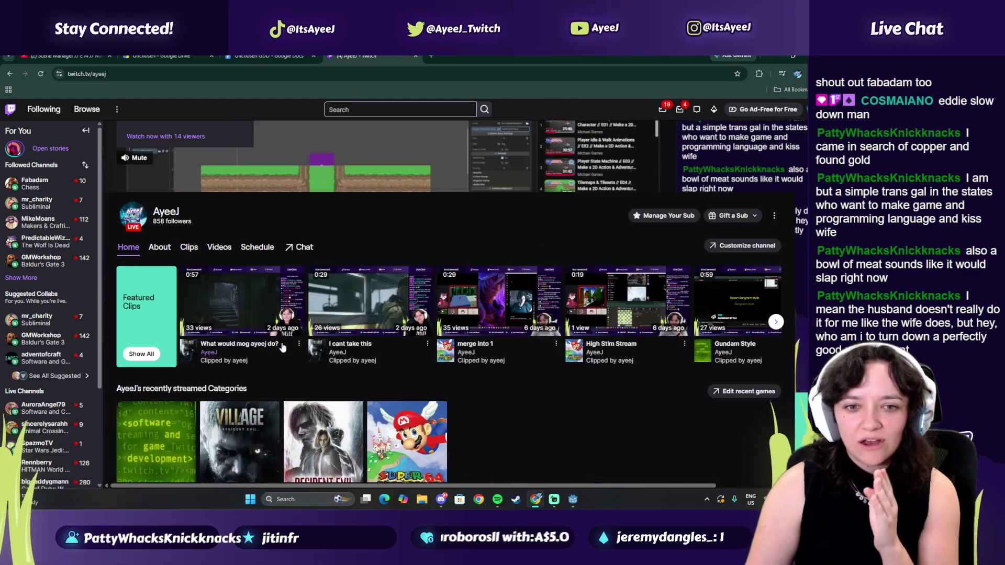
{"action": "left_click", "coordinate": [359, 313]}
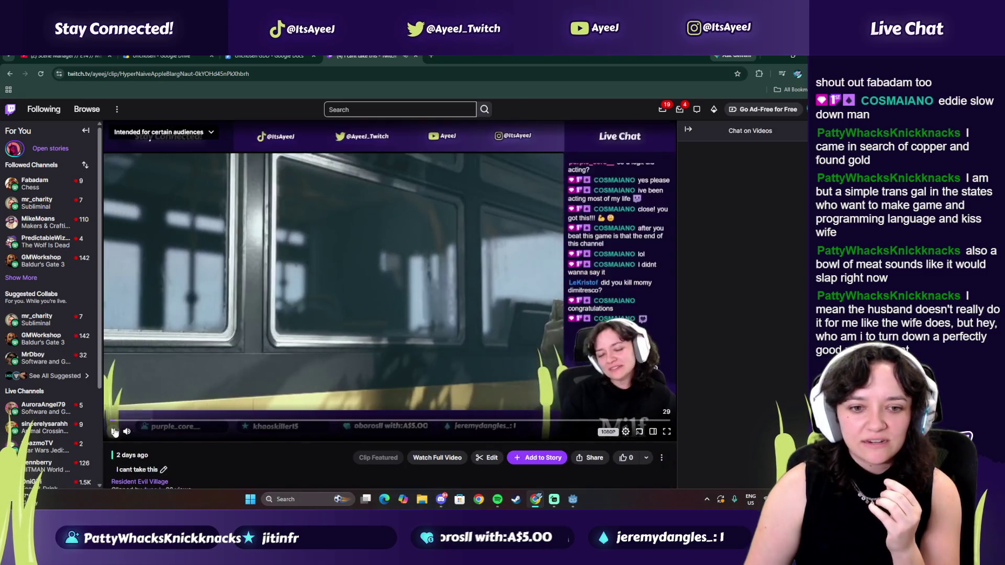
{"action": "left_click", "coordinate": [135, 414]}
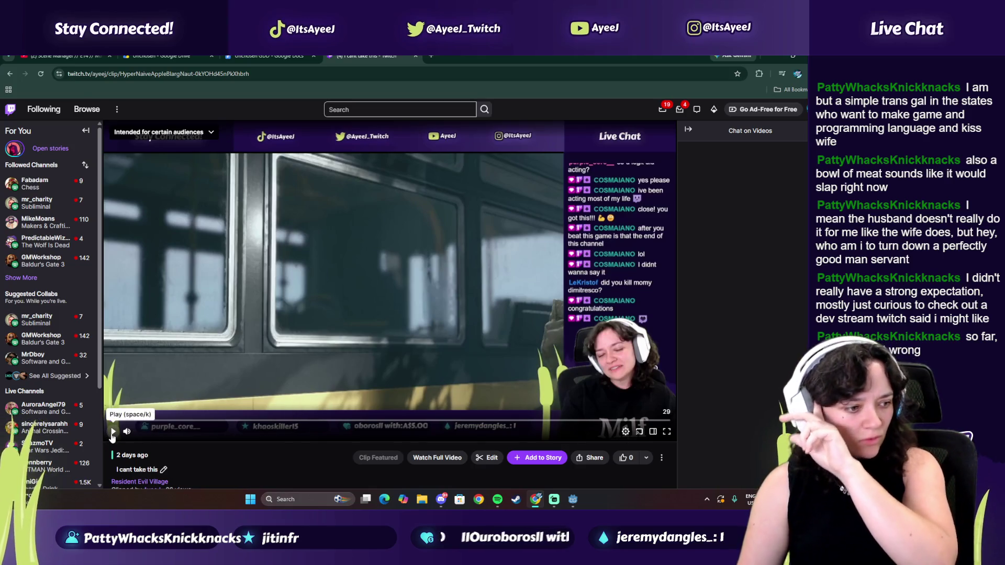
- Watch 'I cant take this' full screen to its end, checking Quality settings, then exit full screen
{"action": "left_click", "coordinate": [112, 432]}
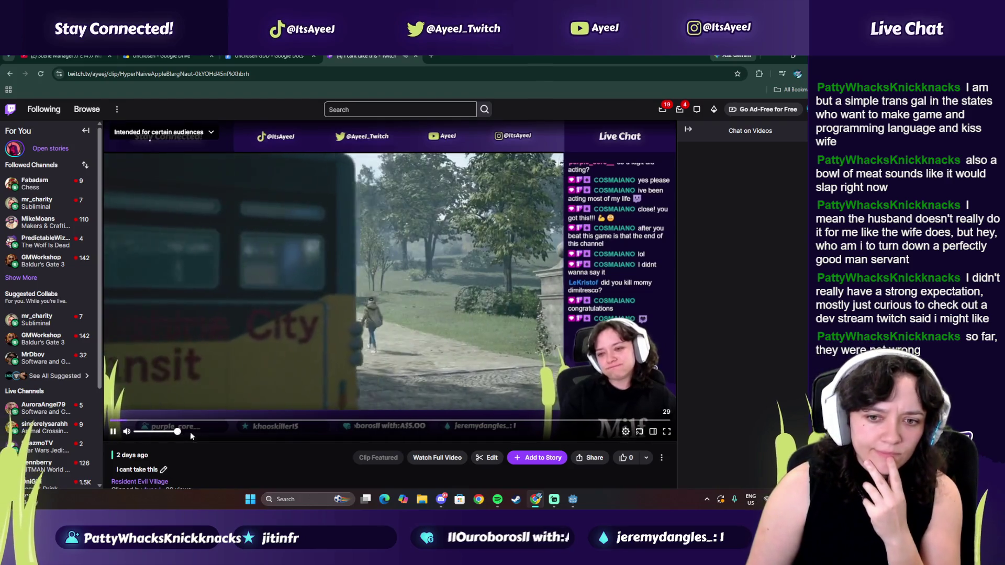
{"action": "left_click", "coordinate": [663, 432]}
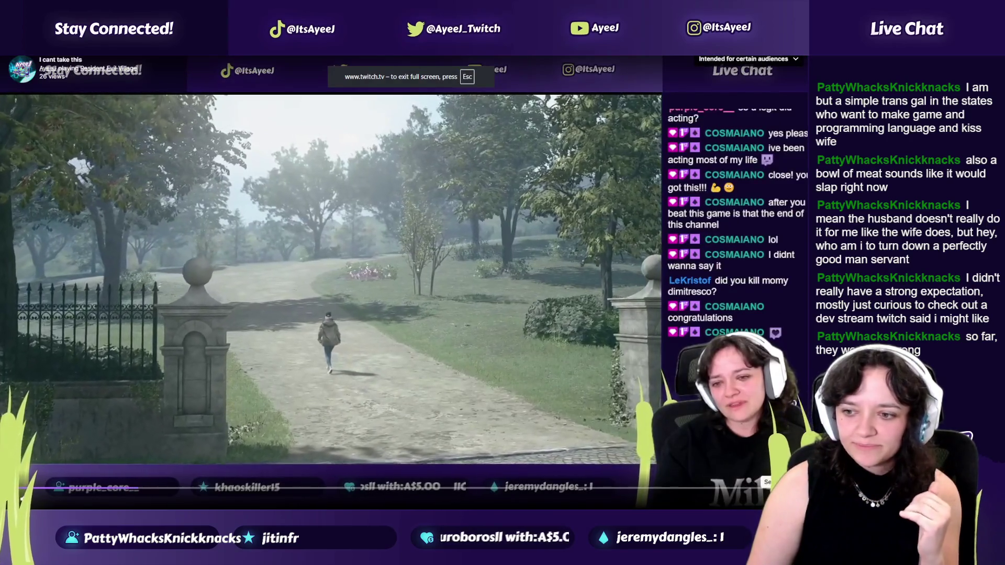
{"action": "left_click", "coordinate": [791, 497]}
{"action": "left_click", "coordinate": [742, 396]}
{"action": "left_click", "coordinate": [705, 410]}
{"action": "left_click", "coordinate": [704, 409]}
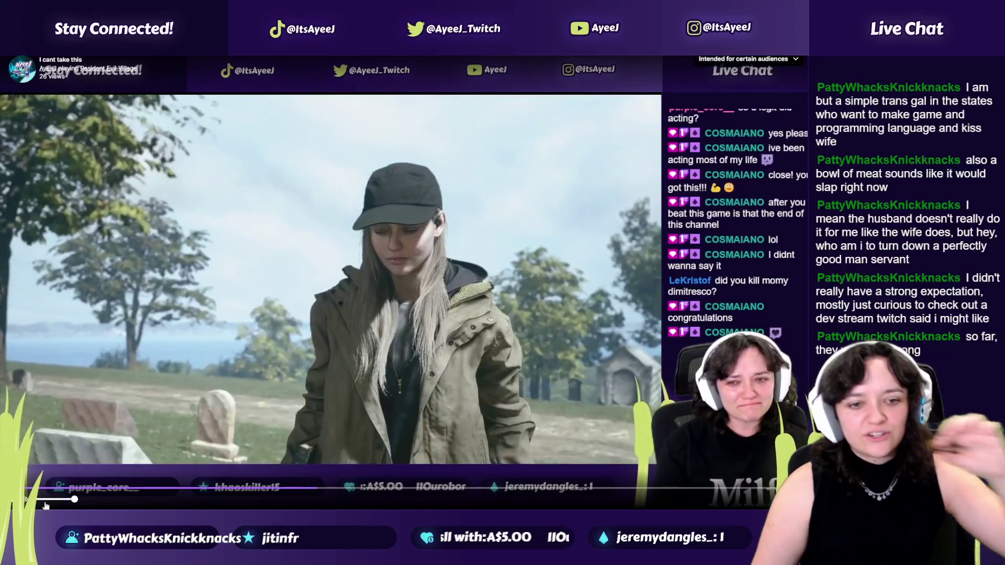
{"action": "mouse_move", "coordinate": [42, 500]}
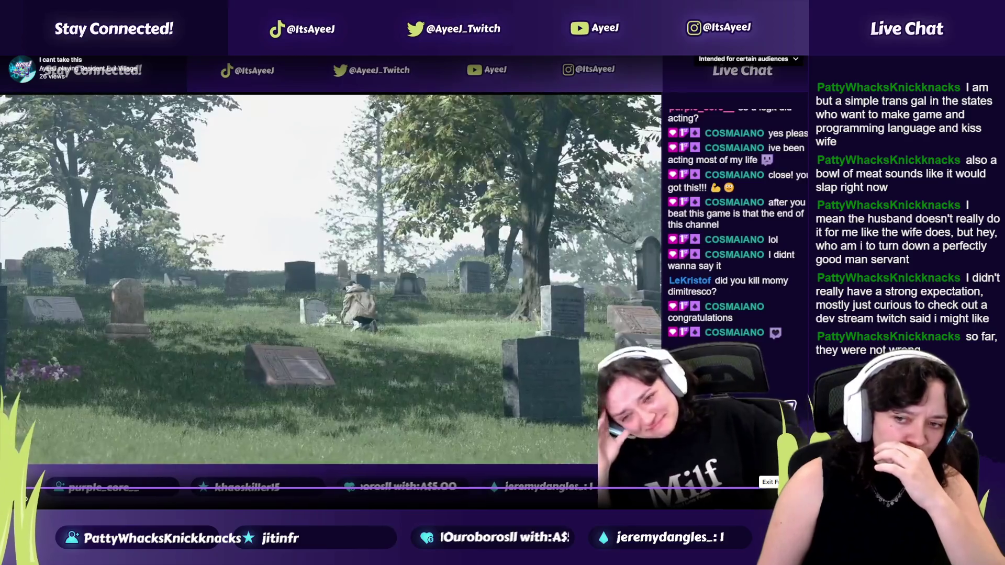
{"action": "left_click", "coordinate": [791, 495]}
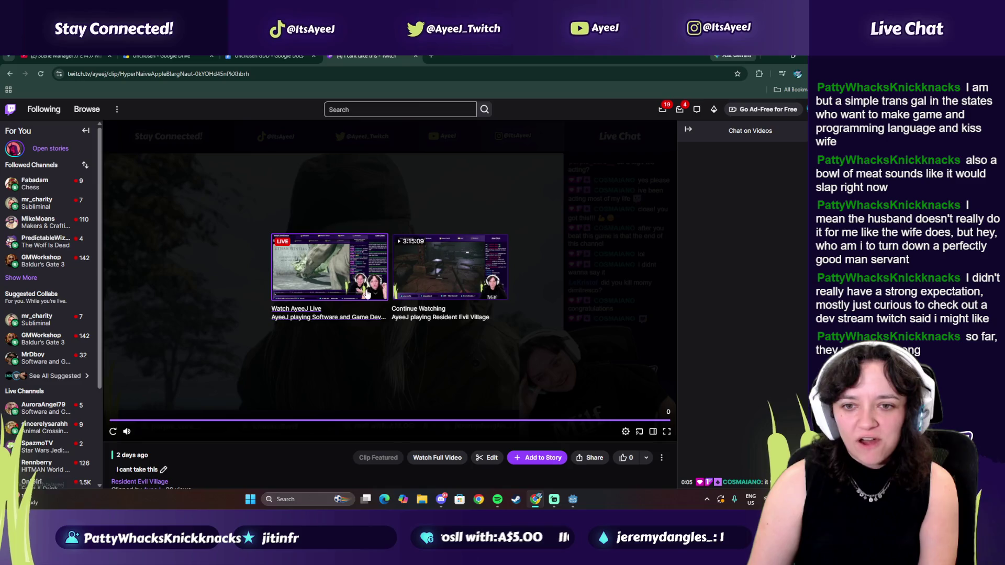
- Close the Twitch tab, resume the Spotify music, and return to the YouTube tutorial
{"action": "left_click", "coordinate": [416, 57]}
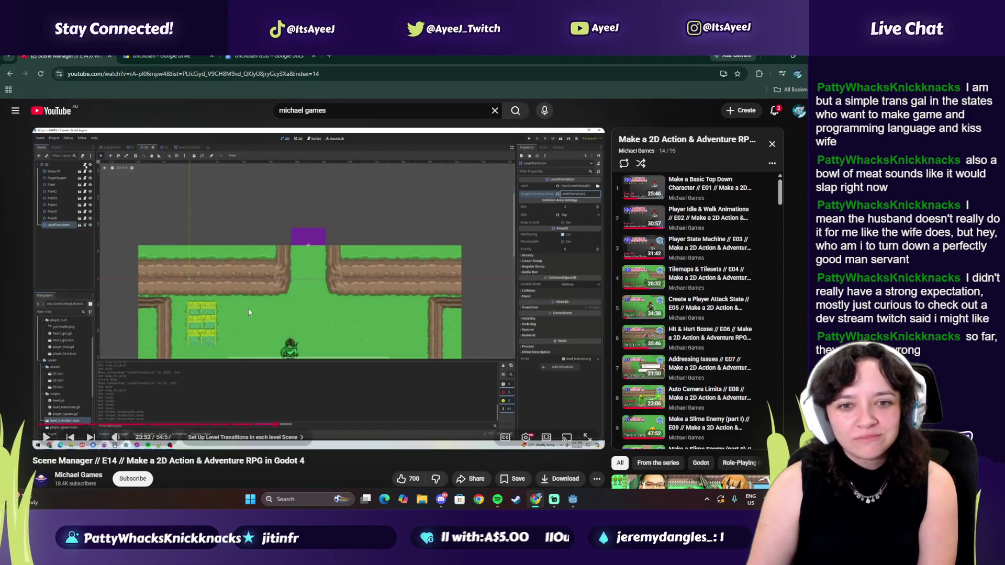
{"action": "left_click", "coordinate": [496, 499]}
{"action": "left_click", "coordinate": [661, 305]}
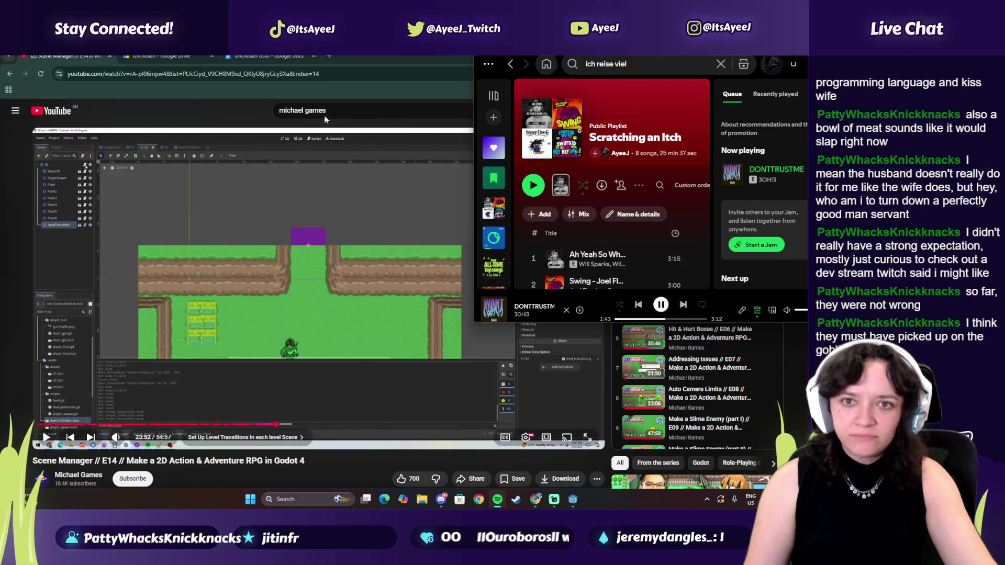
{"action": "left_click", "coordinate": [721, 64]}
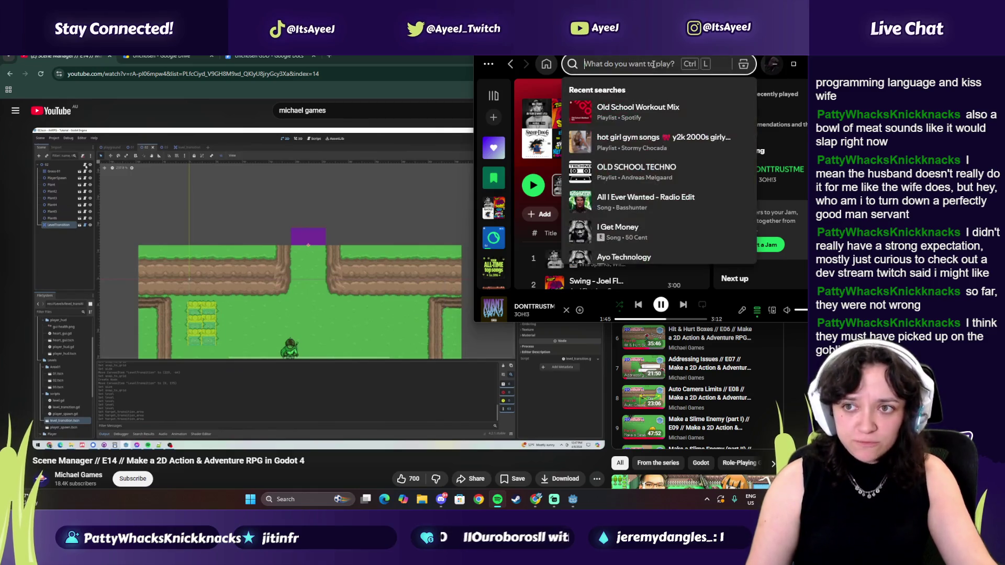
{"action": "left_click", "coordinate": [779, 67]}
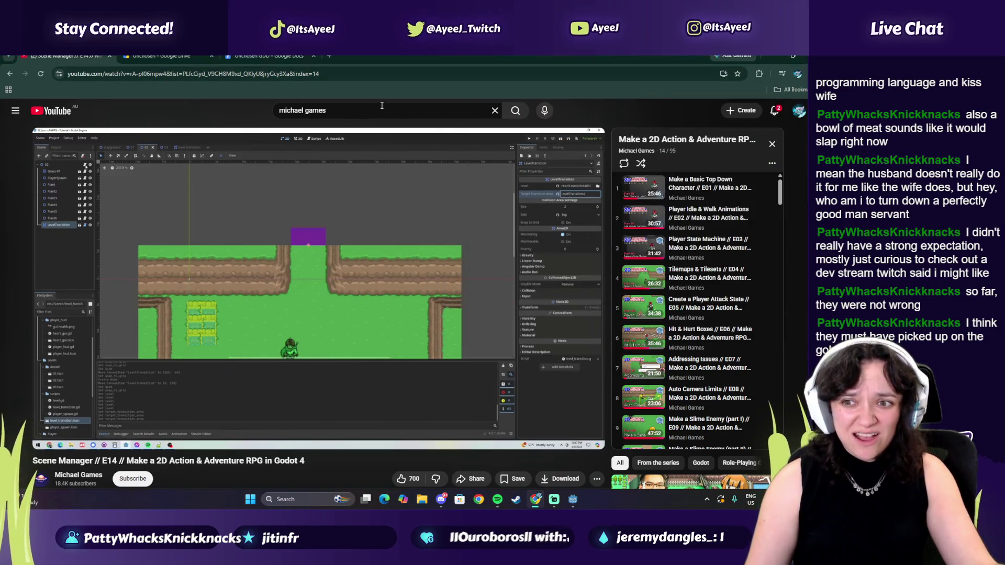
{"action": "left_click", "coordinate": [497, 499]}
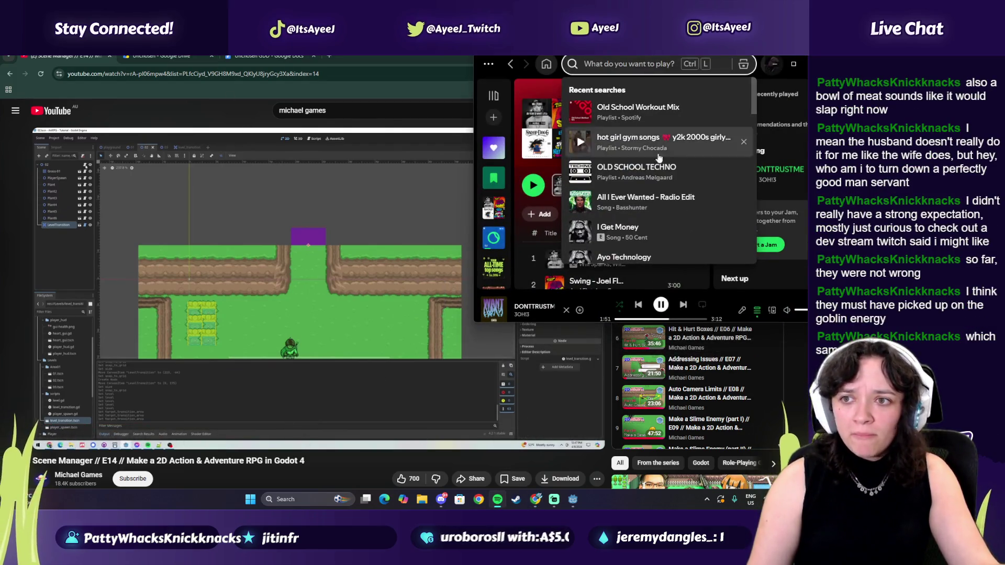
{"action": "scroll", "coordinate": [609, 219], "scroll_direction": "down", "scroll_amount": 4}
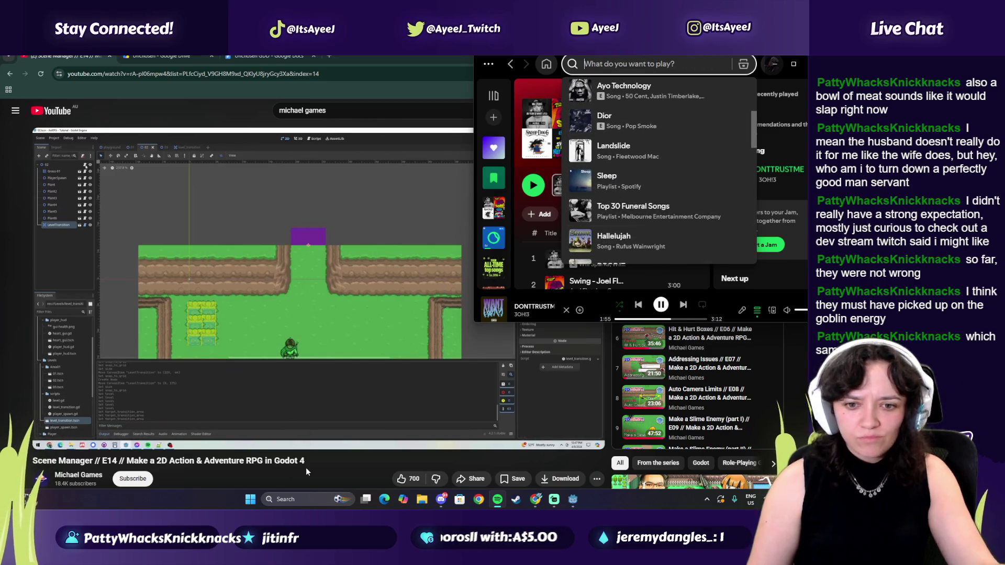
{"action": "left_click", "coordinate": [282, 475]}
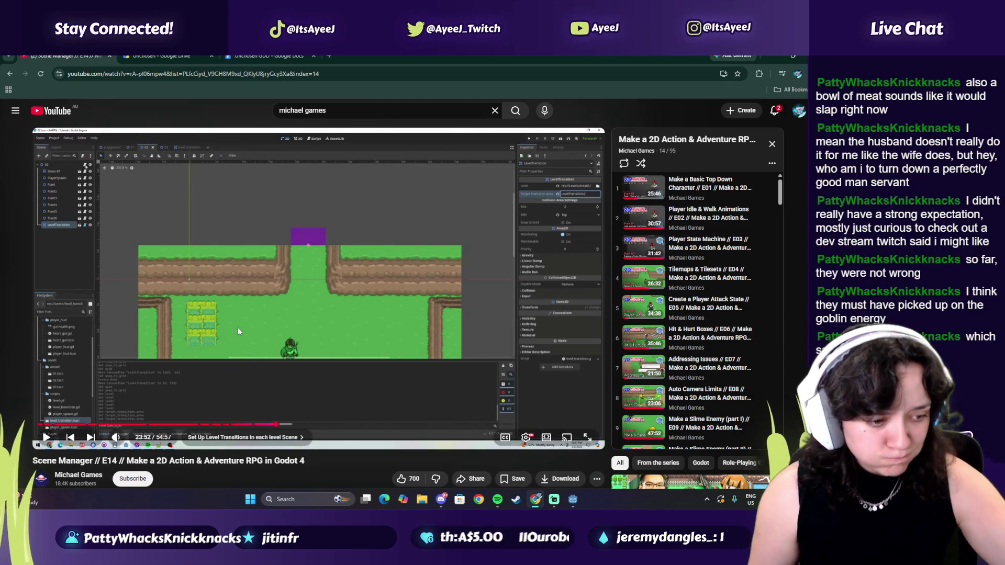
- Pause the Spotify music and open Your All-Time Top Songs
{"action": "left_click", "coordinate": [497, 499]}
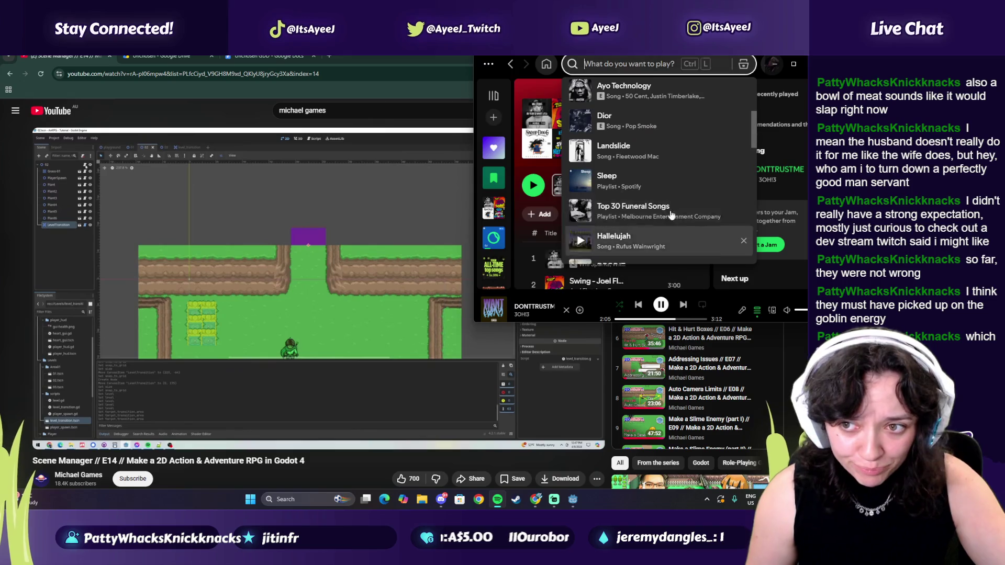
{"action": "left_click", "coordinate": [661, 304]}
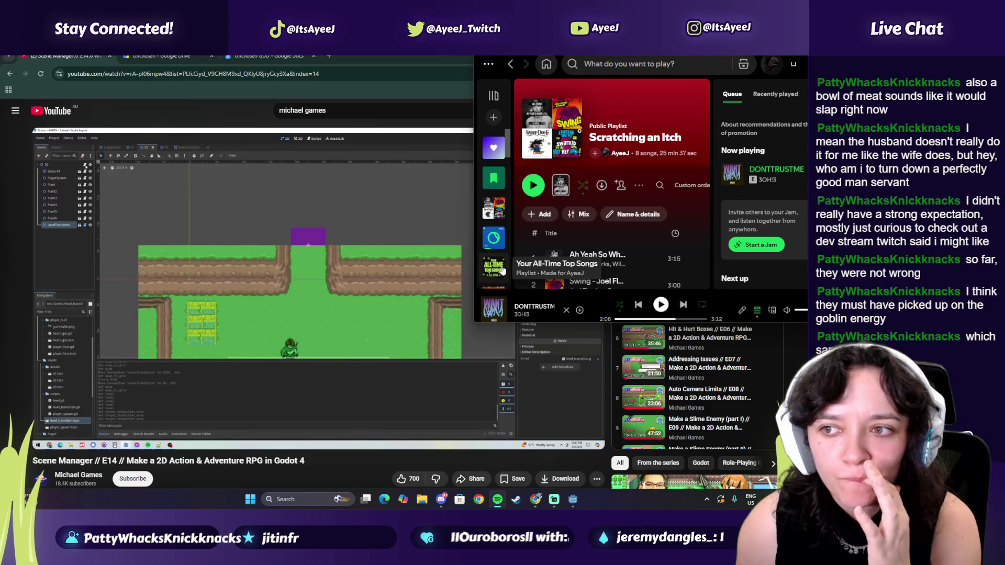
{"action": "left_click", "coordinate": [501, 269]}
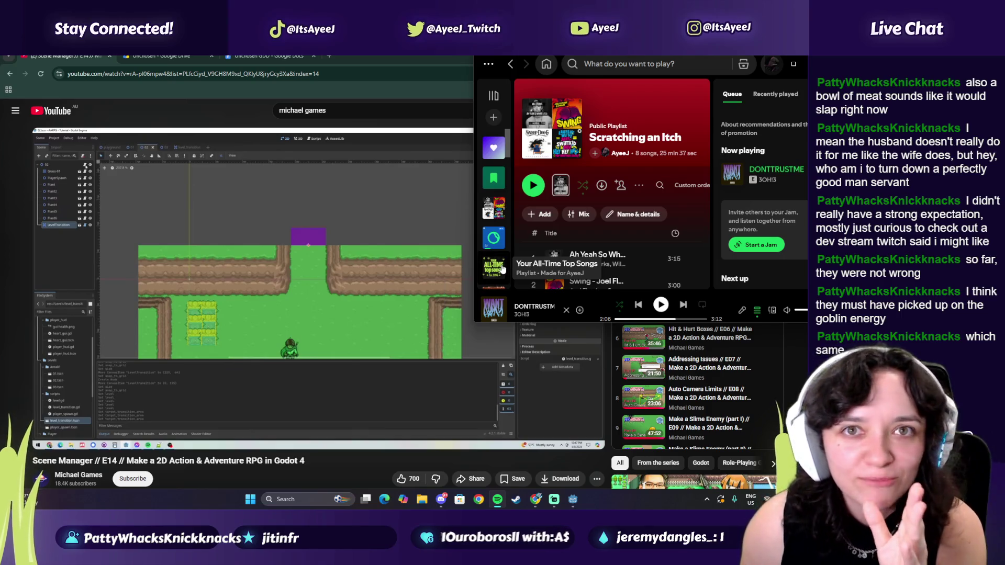
{"action": "scroll", "coordinate": [549, 184], "scroll_direction": "down", "scroll_amount": 3}
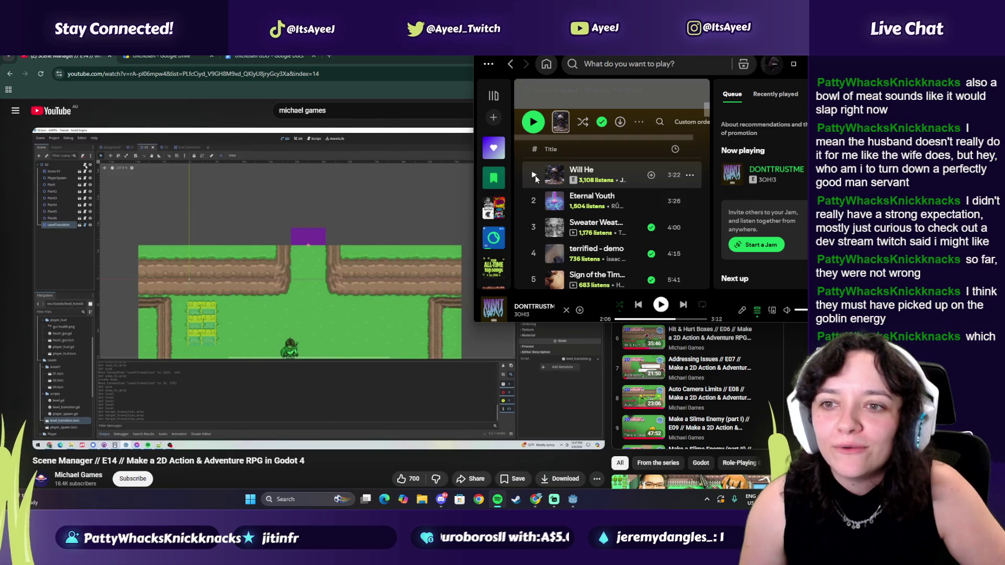
- Play then pause Joji's 'Will He', open the Scratching an Itch playlist, and hide Spotify
{"action": "left_click", "coordinate": [534, 175]}
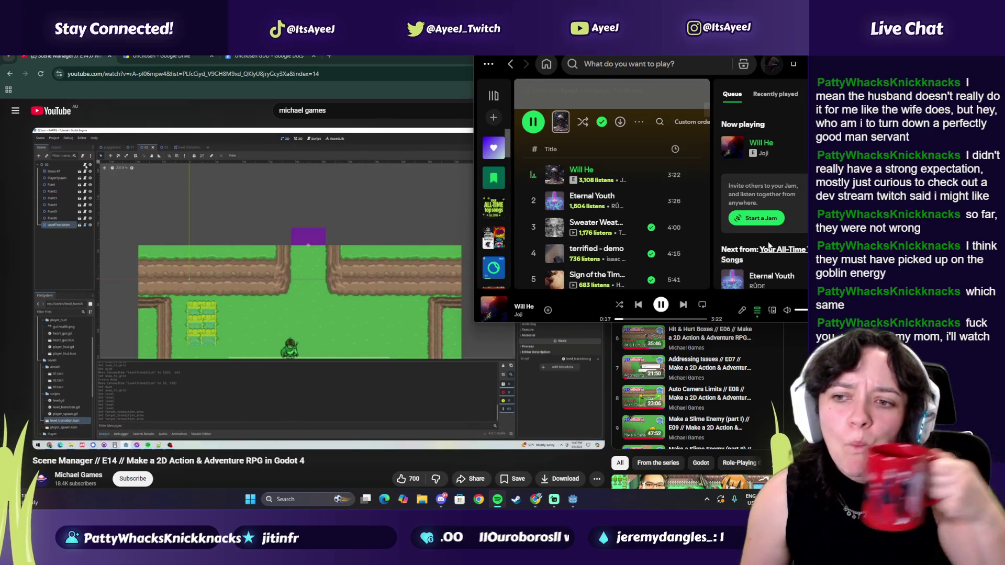
{"action": "left_click", "coordinate": [660, 306]}
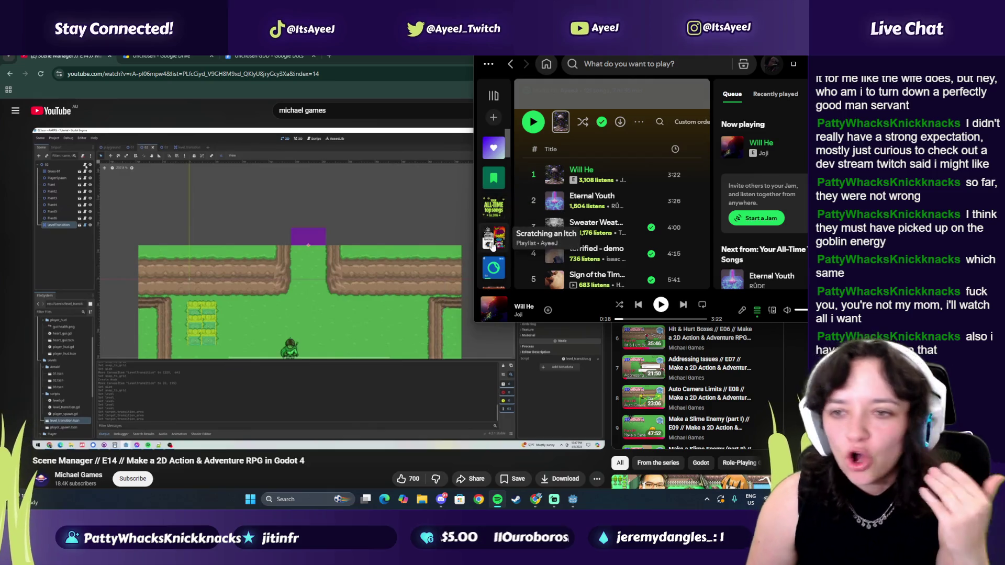
{"action": "left_click", "coordinate": [492, 244]}
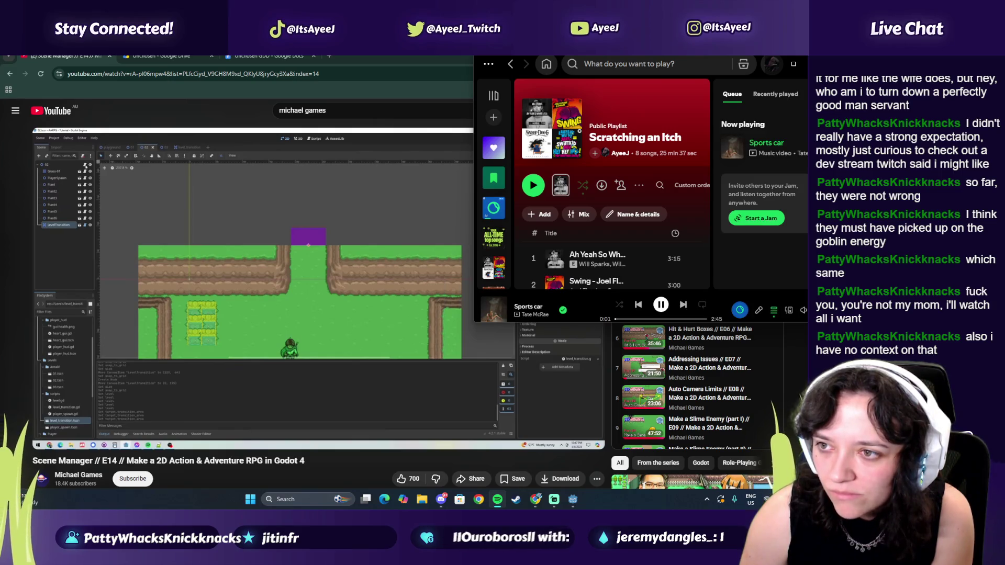
{"action": "left_click", "coordinate": [773, 64]}
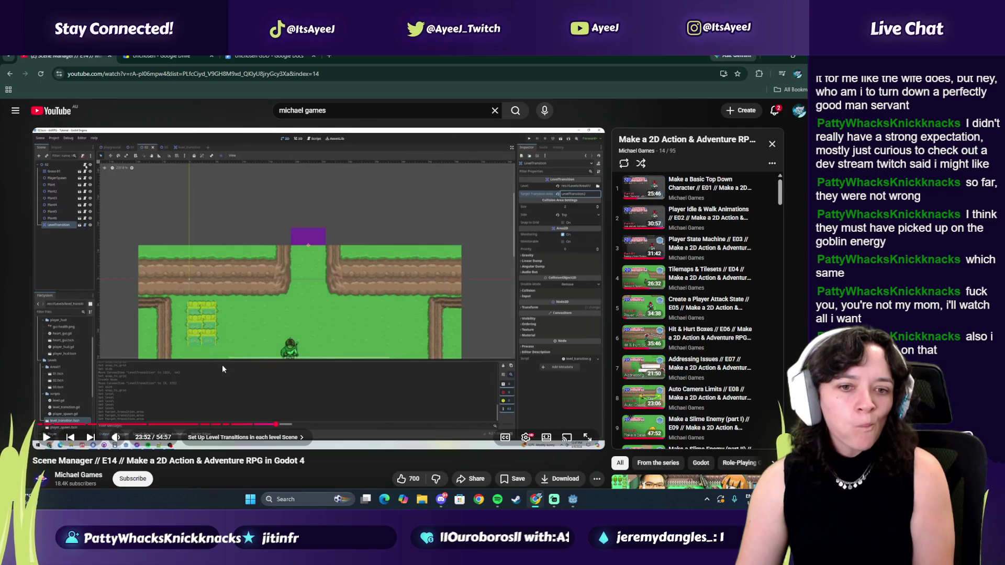
- Play a few more seconds of the tutorial, pause it, and bring Godot forward
{"action": "left_click", "coordinate": [200, 326]}
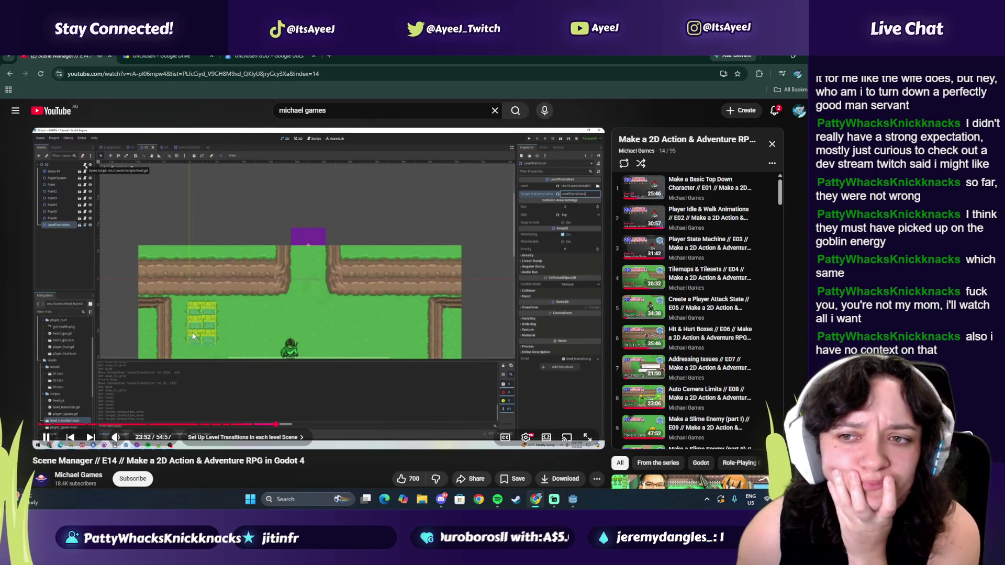
{"action": "left_click", "coordinate": [193, 337]}
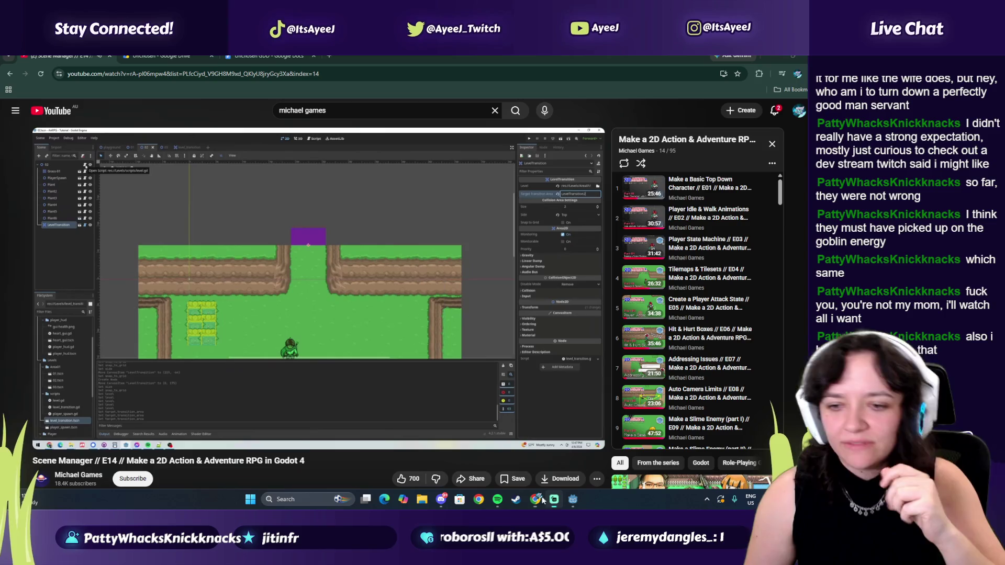
{"action": "left_click", "coordinate": [573, 500]}
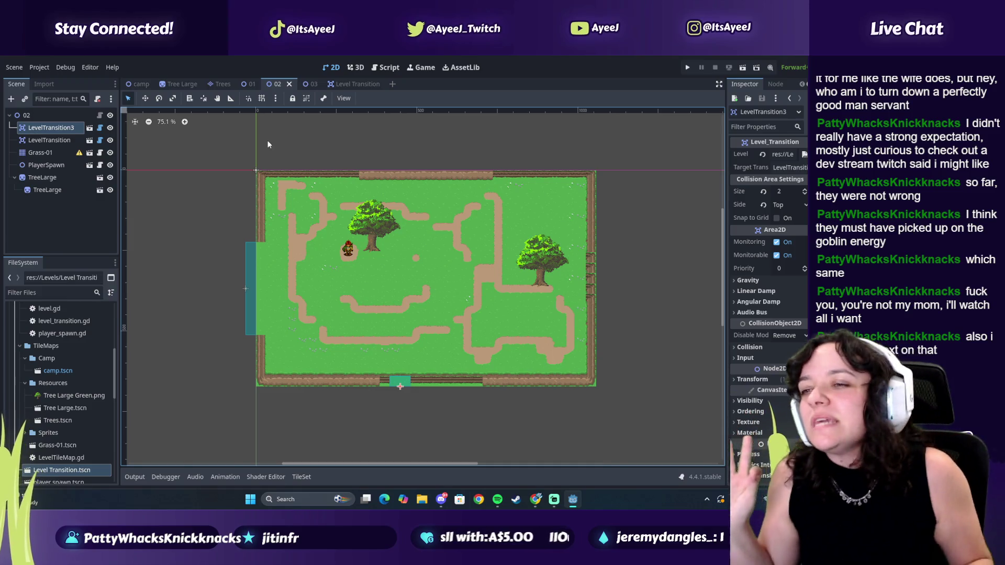
- Append 3 to level 03's LevelTransition Target Transition, making it LevelTransition3, and save scene 03
{"action": "left_click", "coordinate": [247, 84]}
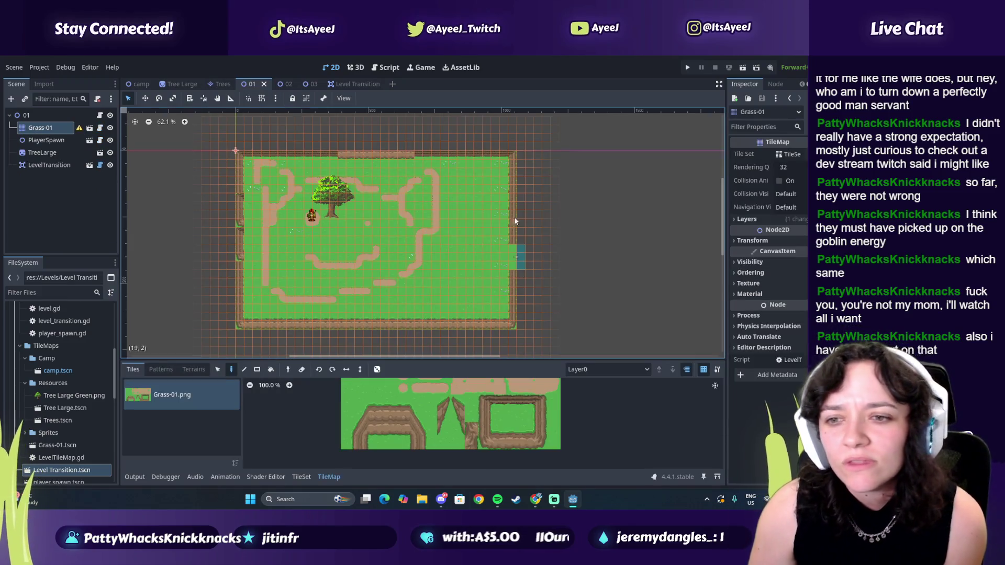
{"action": "left_click", "coordinate": [285, 84]}
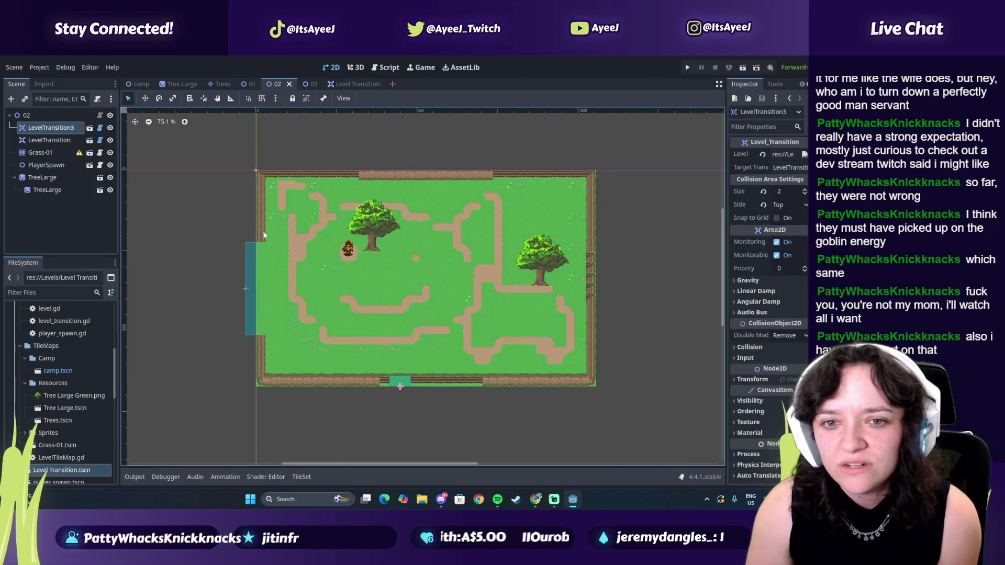
{"action": "left_click", "coordinate": [250, 288]}
{"action": "double_click", "coordinate": [790, 168]}
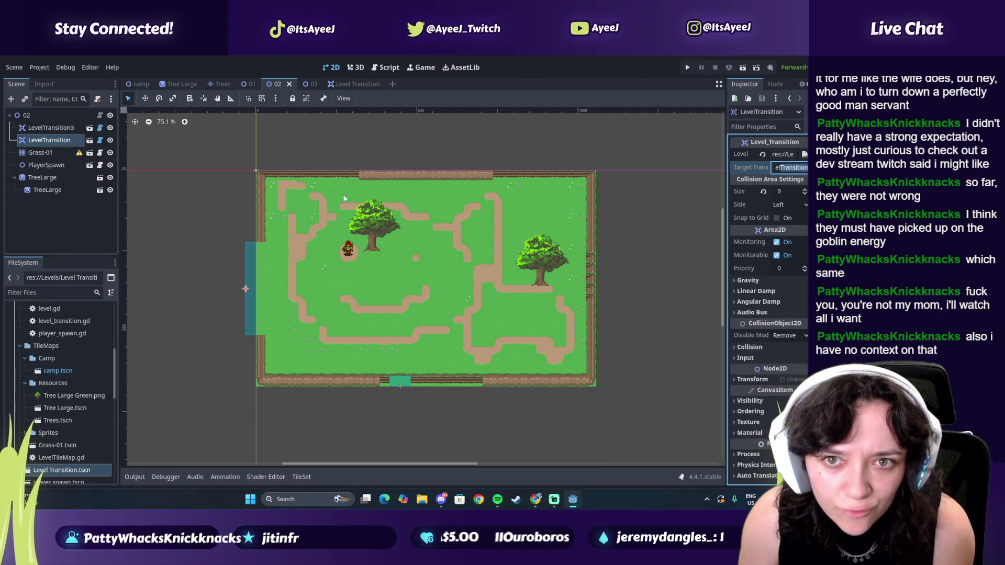
{"action": "left_click", "coordinate": [310, 84]}
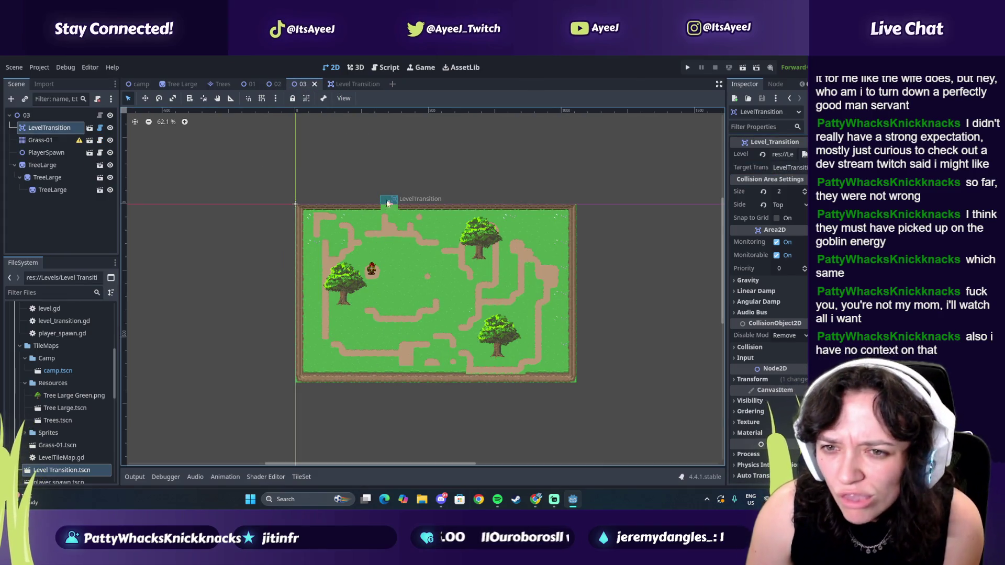
{"action": "left_click", "coordinate": [793, 167]}
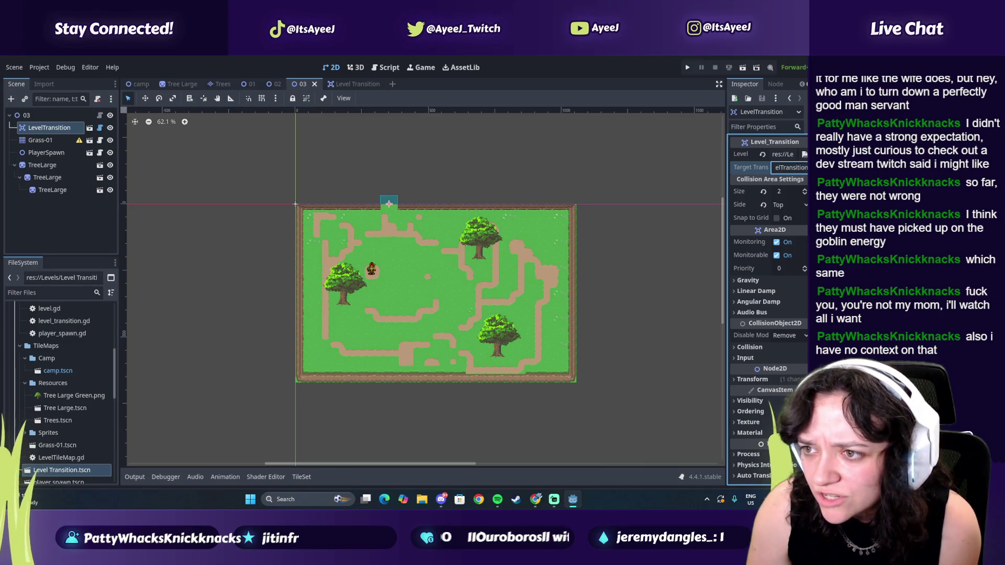
{"action": "type", "text": "3"}
{"action": "key", "text": "ctrl+s"}
- Glance at scenes 02 and 01, then resume the tutorial video in the browser
{"action": "left_click", "coordinate": [268, 85]}
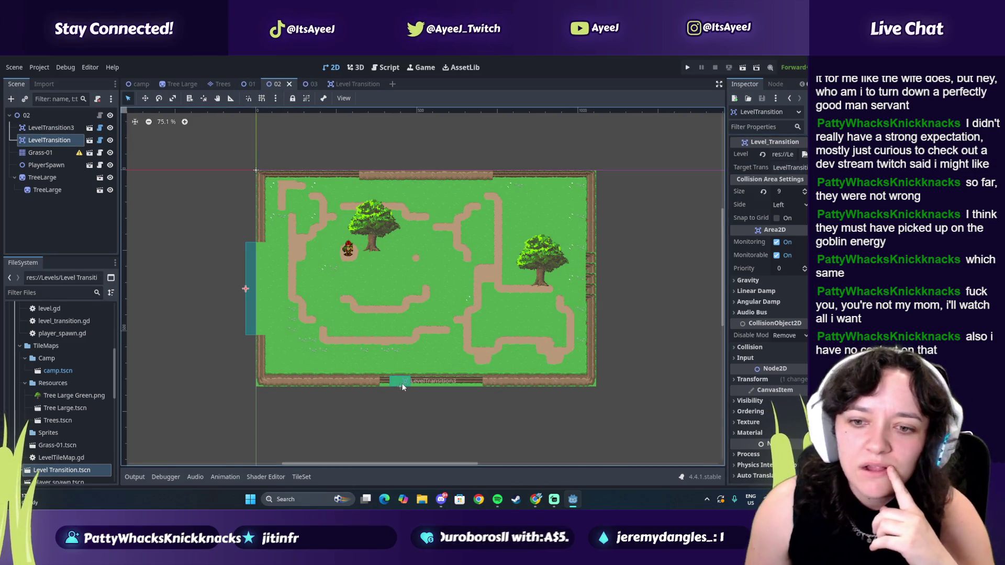
{"action": "left_click", "coordinate": [250, 84]}
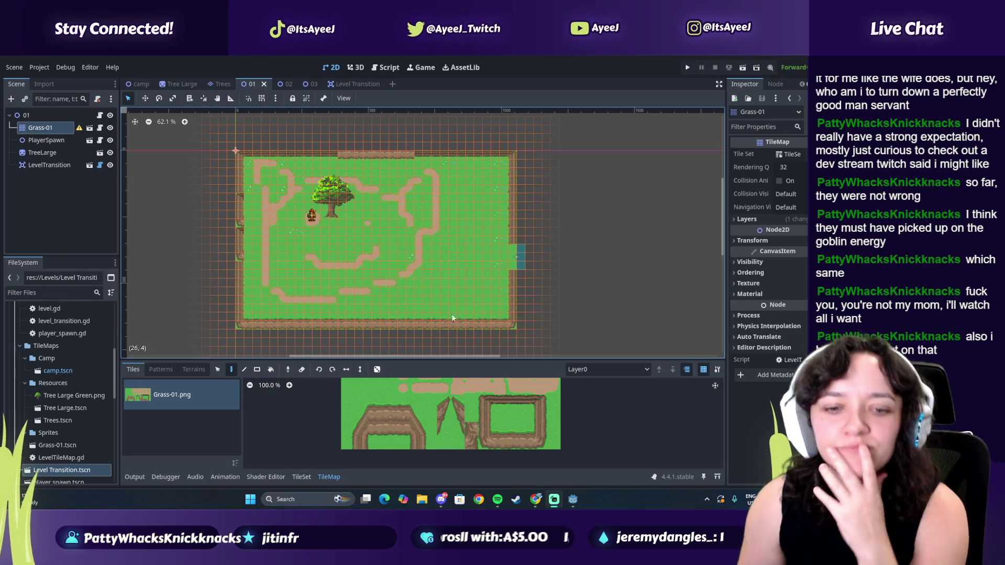
{"action": "left_click", "coordinate": [536, 499]}
{"action": "left_click", "coordinate": [285, 242]}
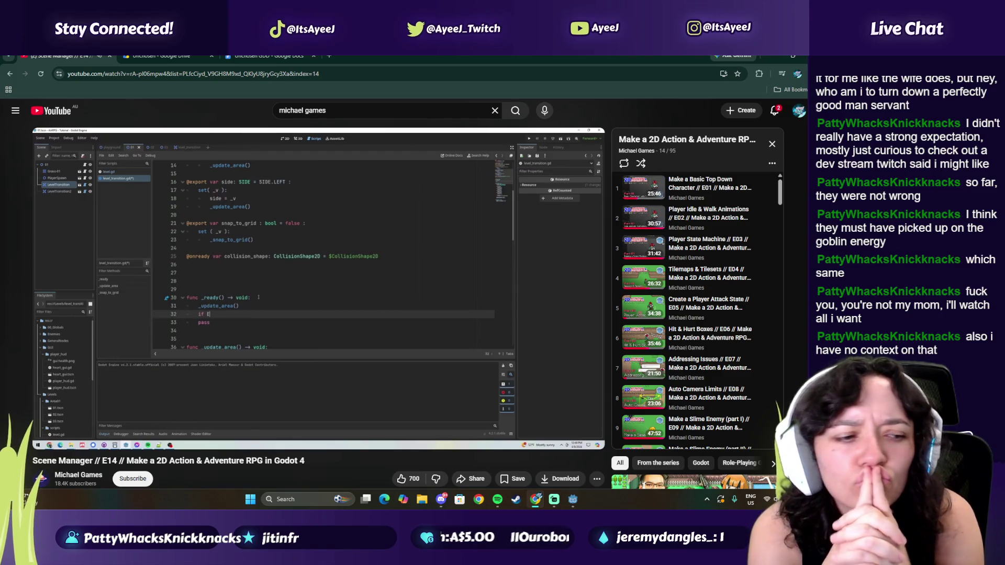
- Pause the tutorial where _ready() gains the Engine.is_editor_hint() check, then play slightly further
{"action": "left_click", "coordinate": [449, 301]}
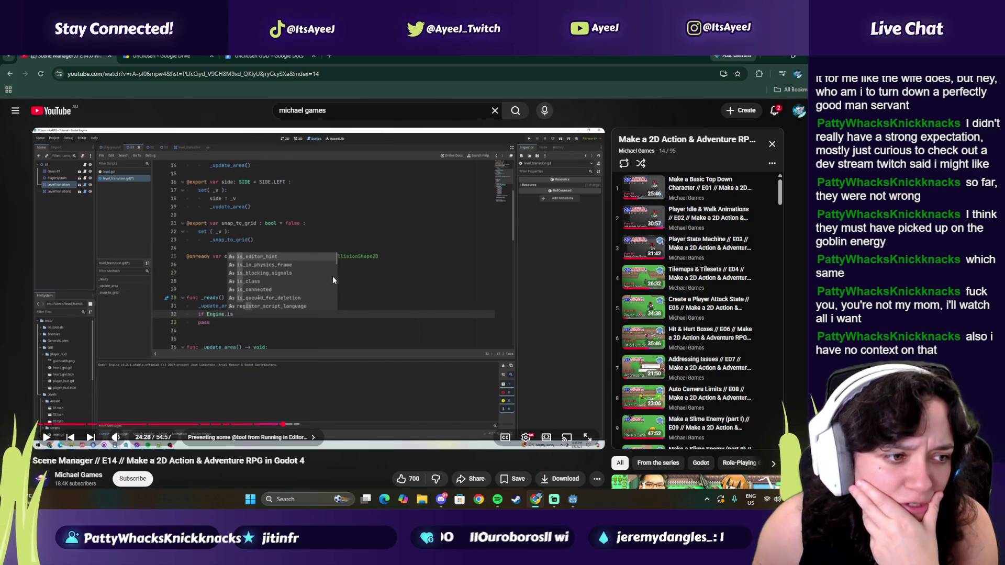
{"action": "left_click", "coordinate": [396, 269]}
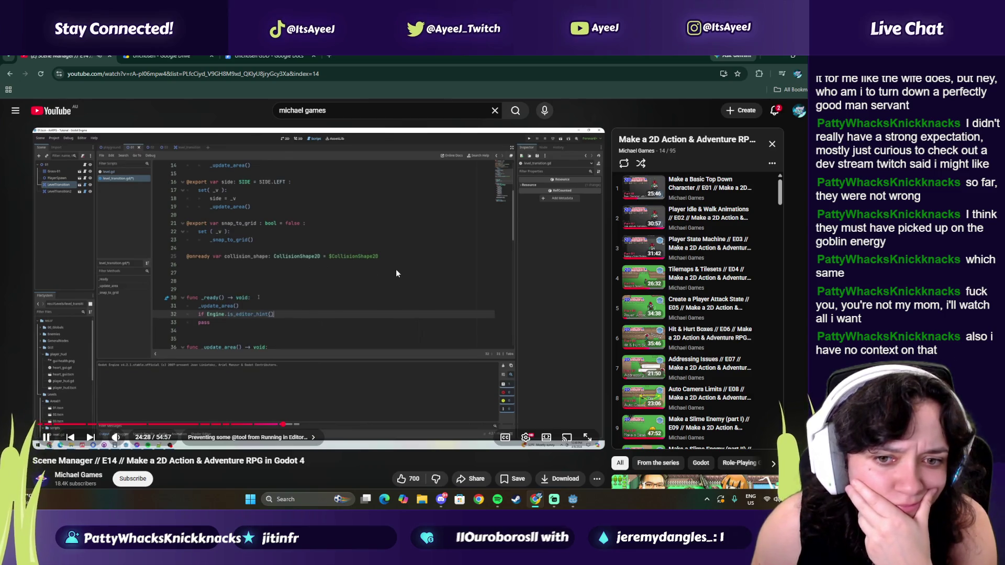
{"action": "left_click", "coordinate": [395, 269]}
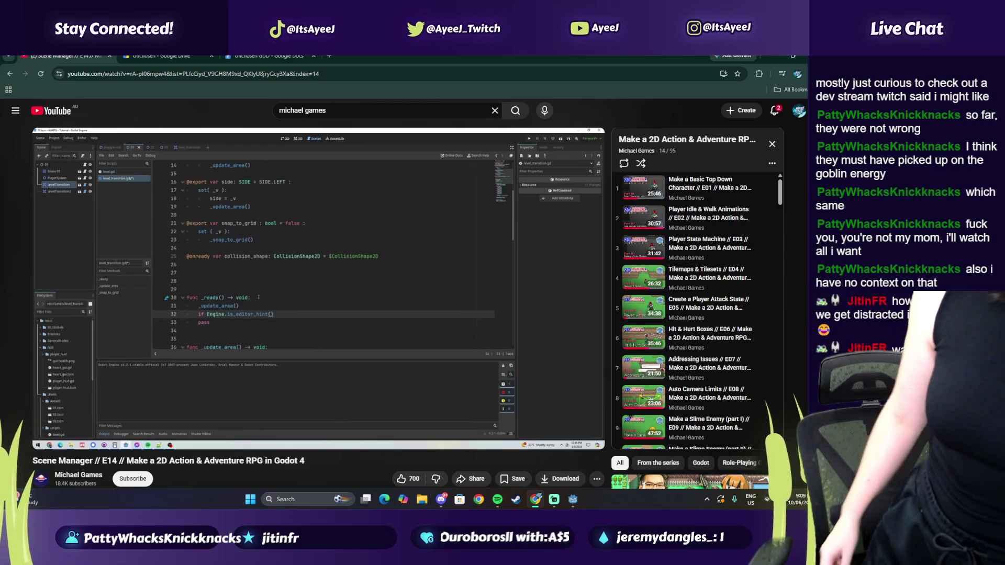
{"action": "mouse_move", "coordinate": [433, 241]}
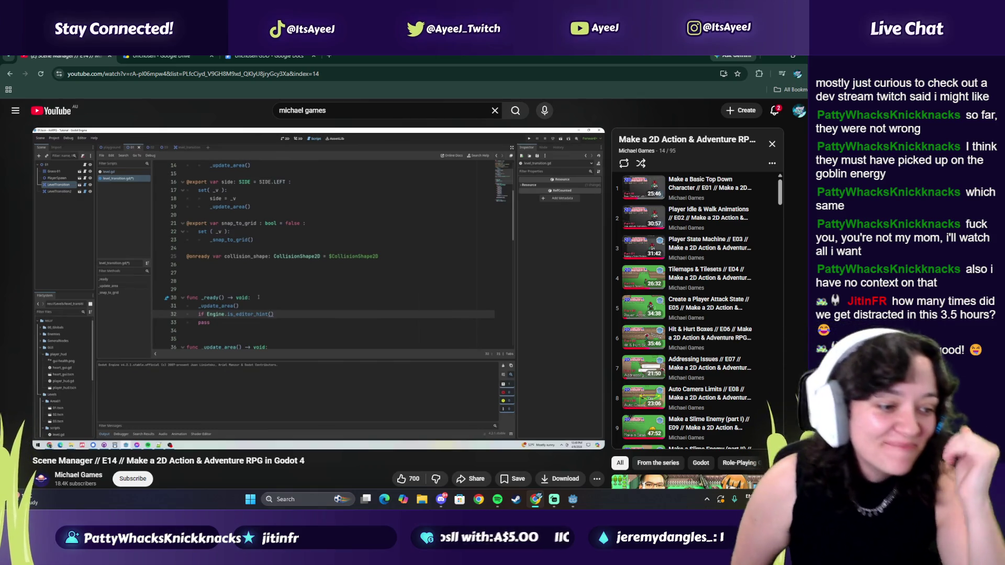
{"action": "left_click", "coordinate": [493, 333]}
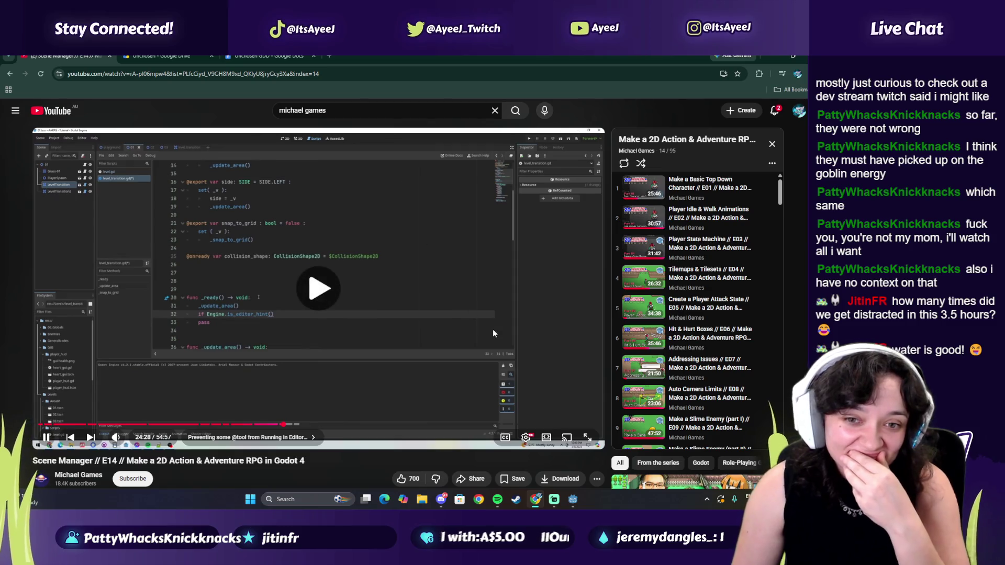
- Pause the tutorial and bring up Spotify briefly before returning to the browser
{"action": "left_click", "coordinate": [480, 327]}
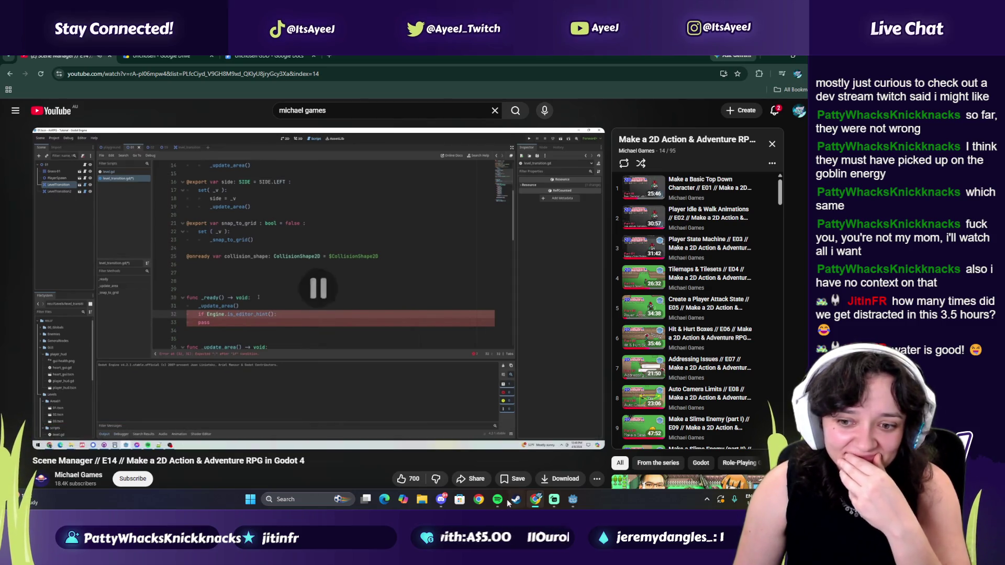
{"action": "left_click", "coordinate": [498, 499]}
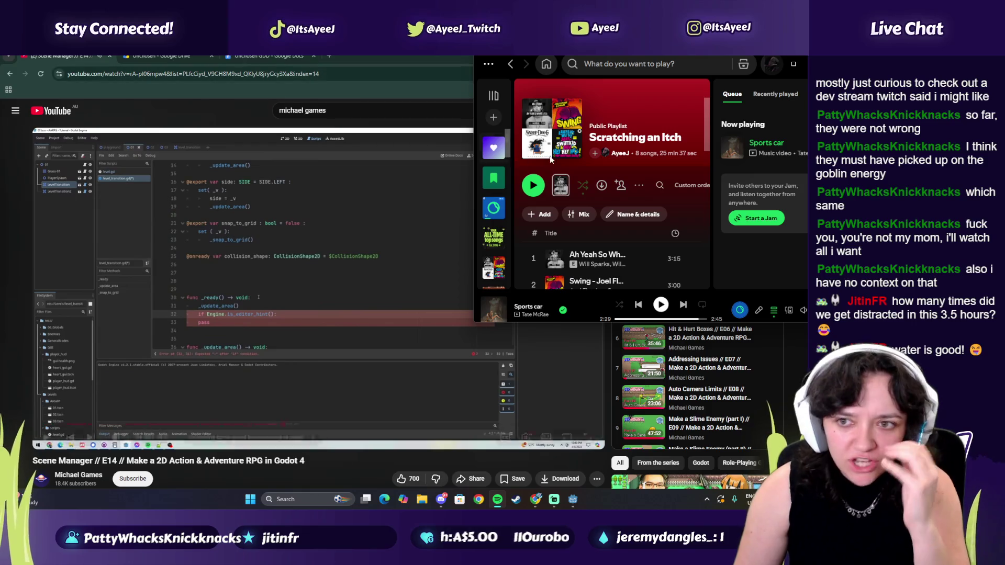
{"action": "left_click", "coordinate": [85, 57]}
- Duplicate the Scene Manager tutorial tab and skip the ad so it resumes around 24:09
{"action": "right_click", "coordinate": [85, 57]}
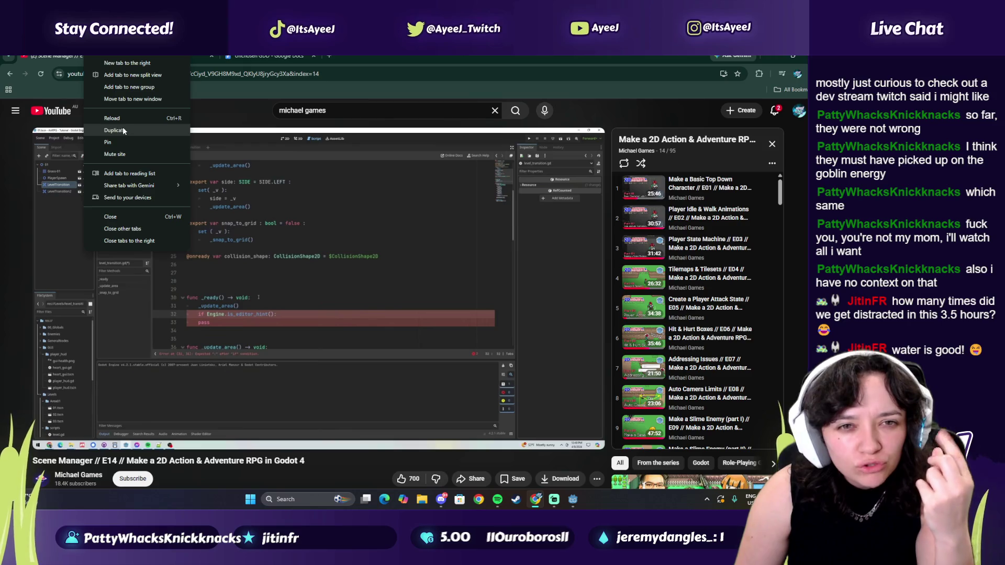
{"action": "left_click", "coordinate": [123, 129]}
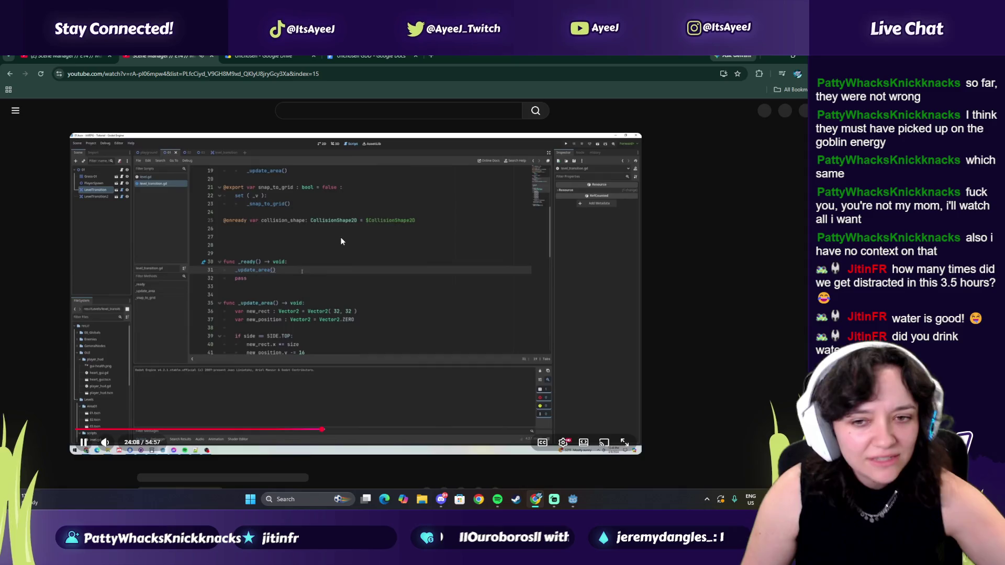
{"action": "key", "text": "space"}
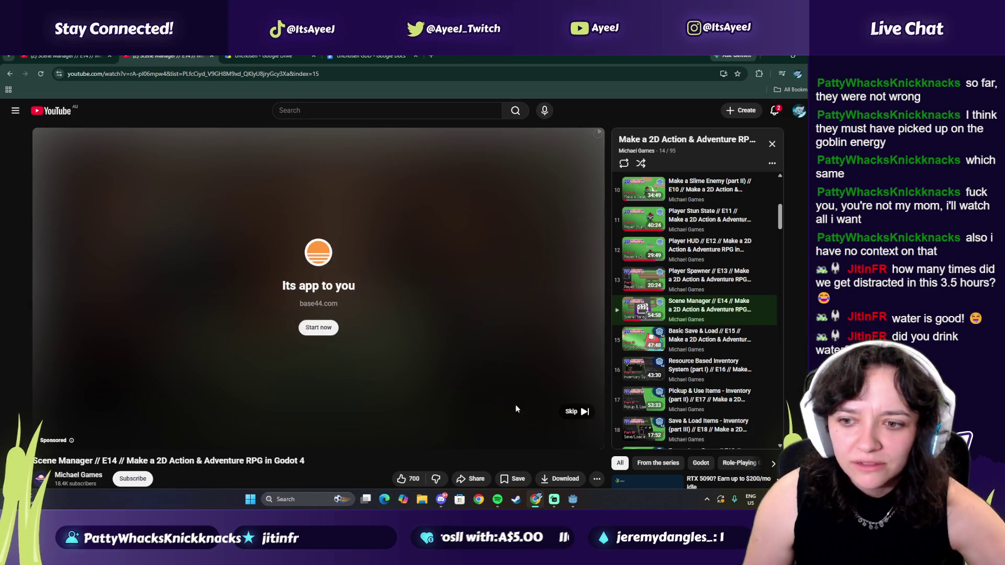
{"action": "left_click", "coordinate": [574, 411]}
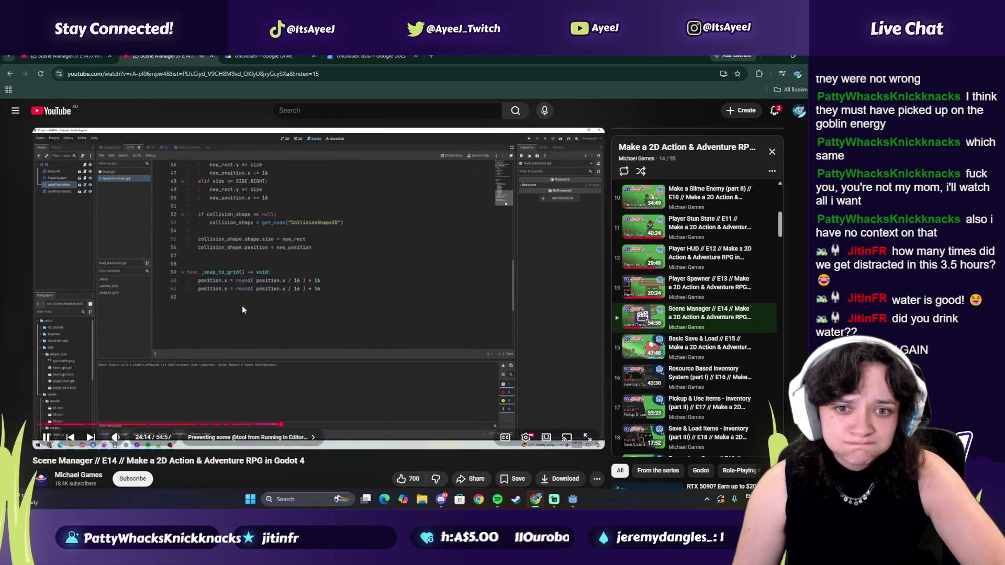
- Pause the tutorial and search YouTube for 'lock in music'
{"action": "left_click", "coordinate": [242, 305]}
{"action": "left_click", "coordinate": [306, 113]}
{"action": "type", "text": "lock in music"}
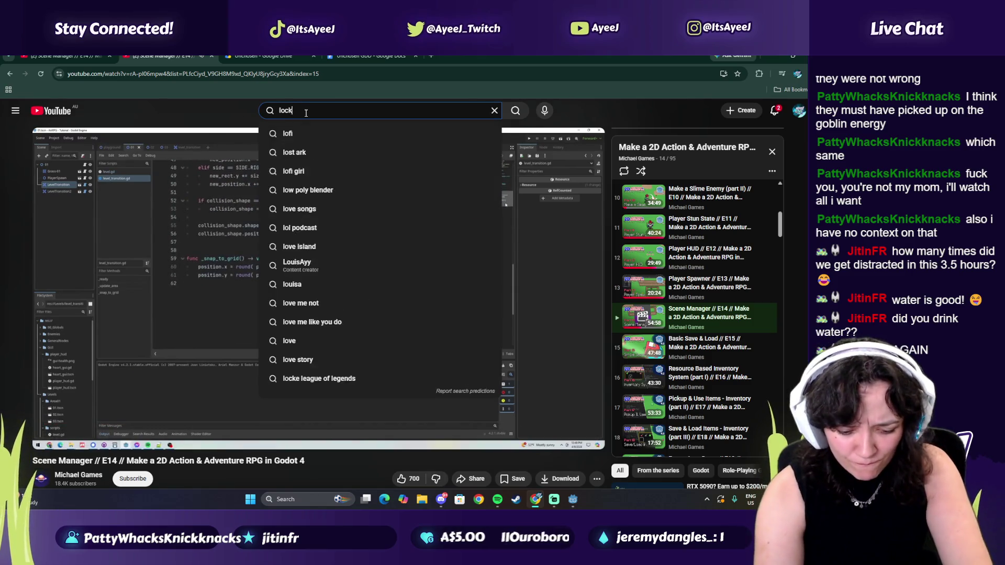
{"action": "key", "text": "Return"}
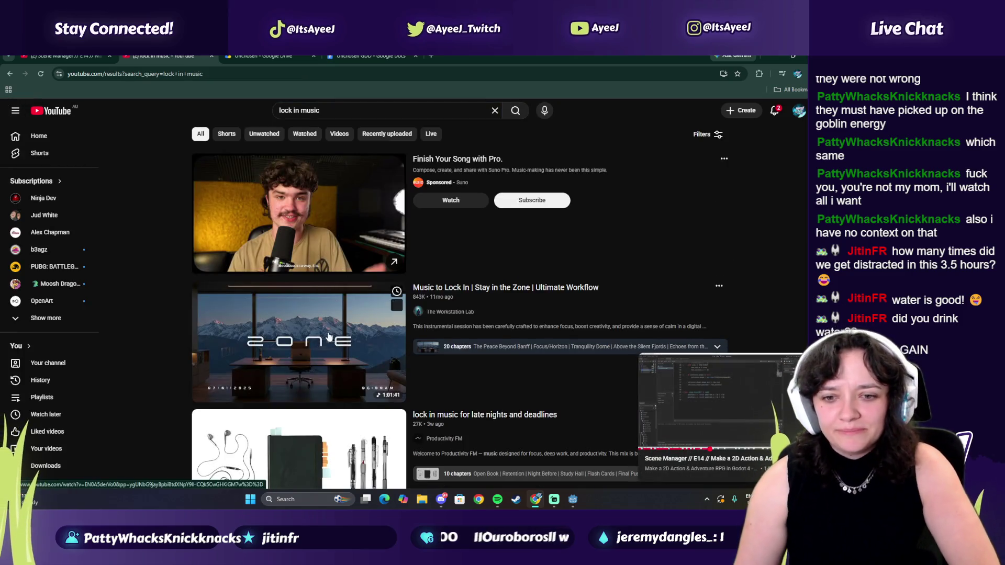
{"action": "scroll", "coordinate": [321, 322], "scroll_direction": "down", "scroll_amount": 1}
- Start the Music to Lock In video, skip its ad, and return to the Scene Manager tab
{"action": "left_click", "coordinate": [321, 322]}
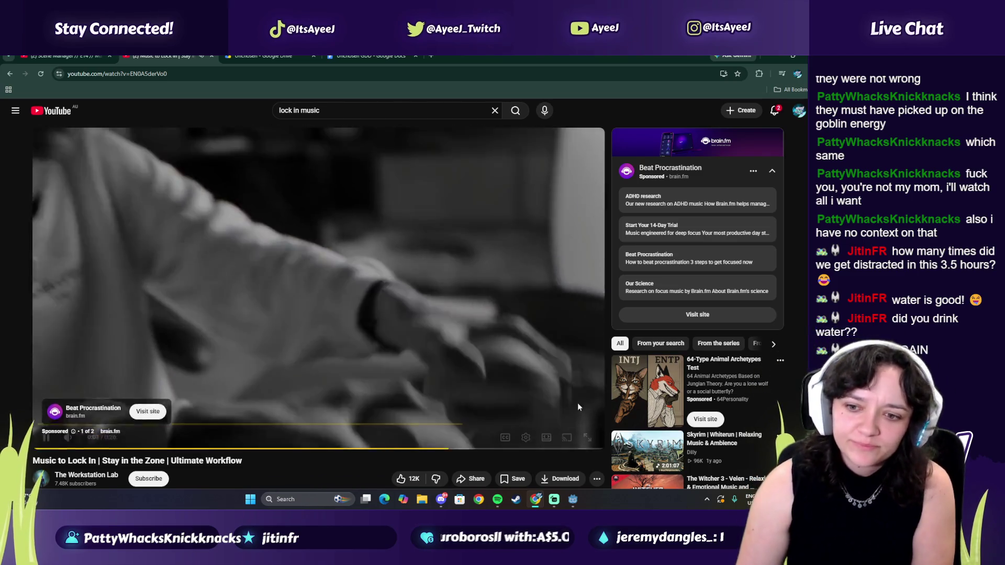
{"action": "left_click", "coordinate": [584, 410]}
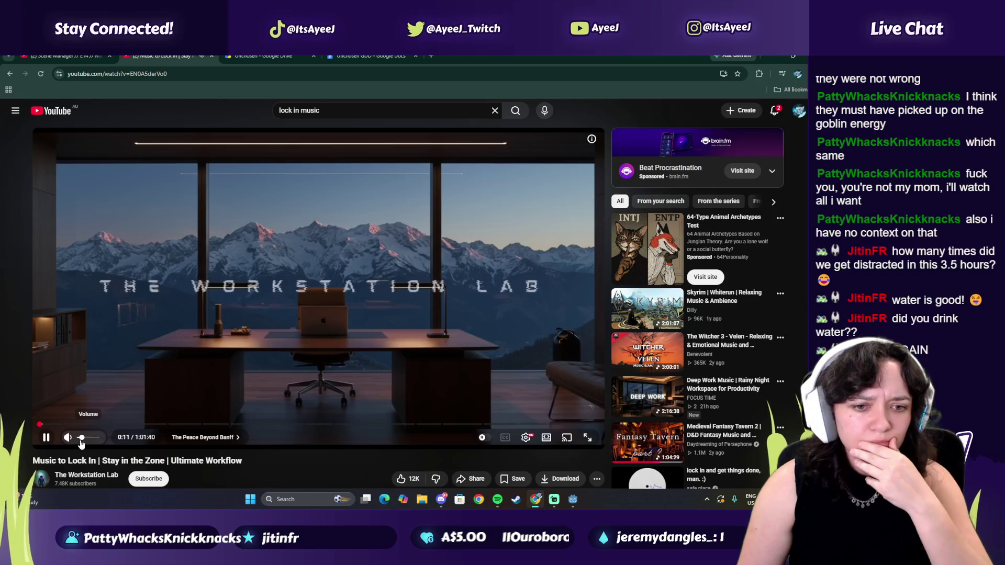
{"action": "left_click", "coordinate": [66, 56]}
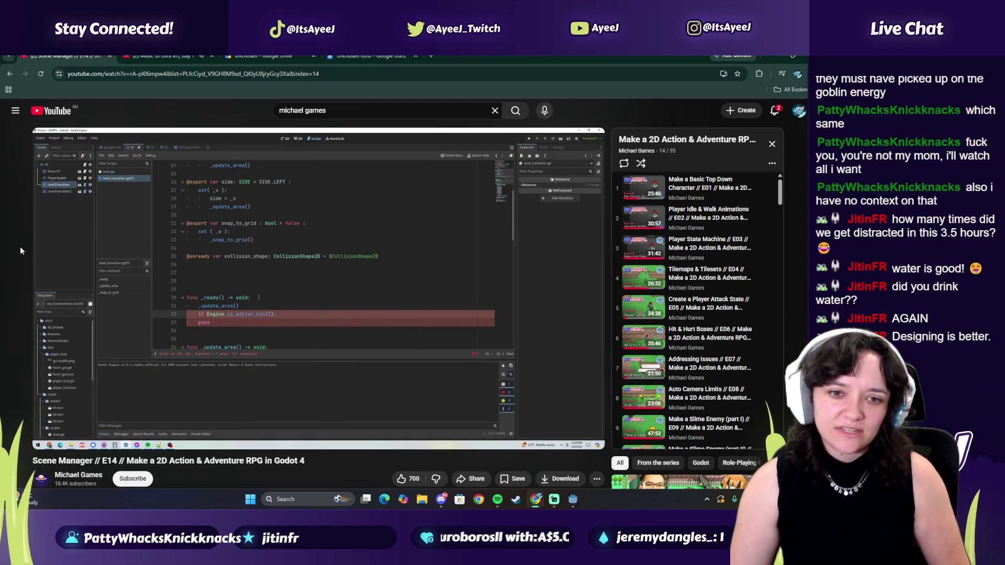
- Play the tutorial to the Engine.is_editor_hint() early return, pause it, and restore down the browser
{"action": "mouse_move", "coordinate": [138, 315]}
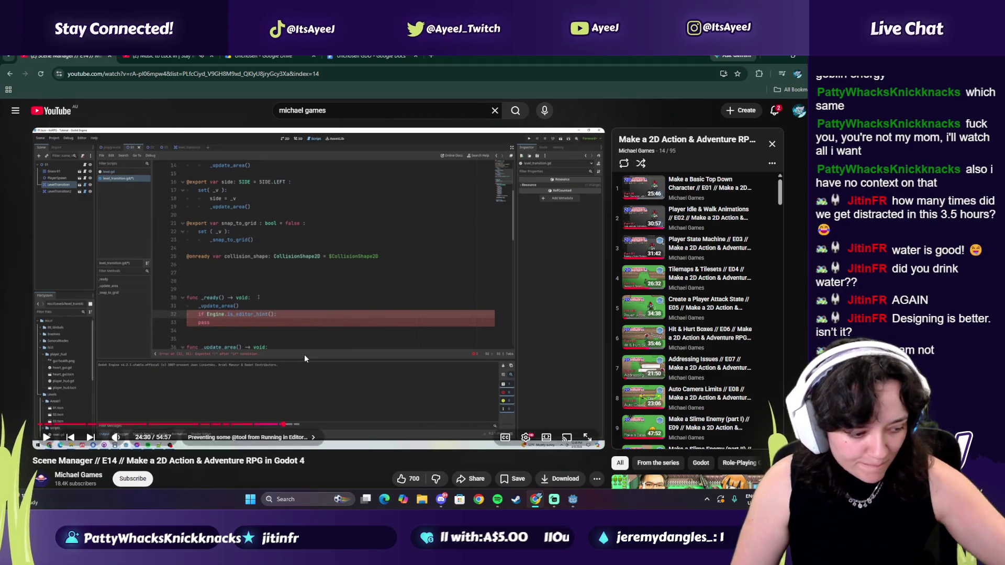
{"action": "left_click", "coordinate": [374, 286]}
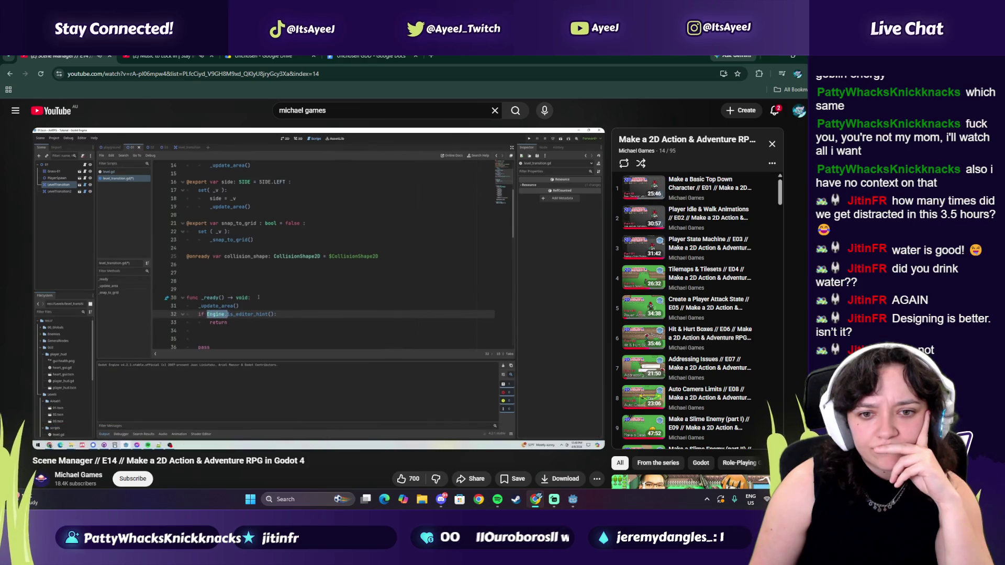
{"action": "left_click", "coordinate": [391, 347]}
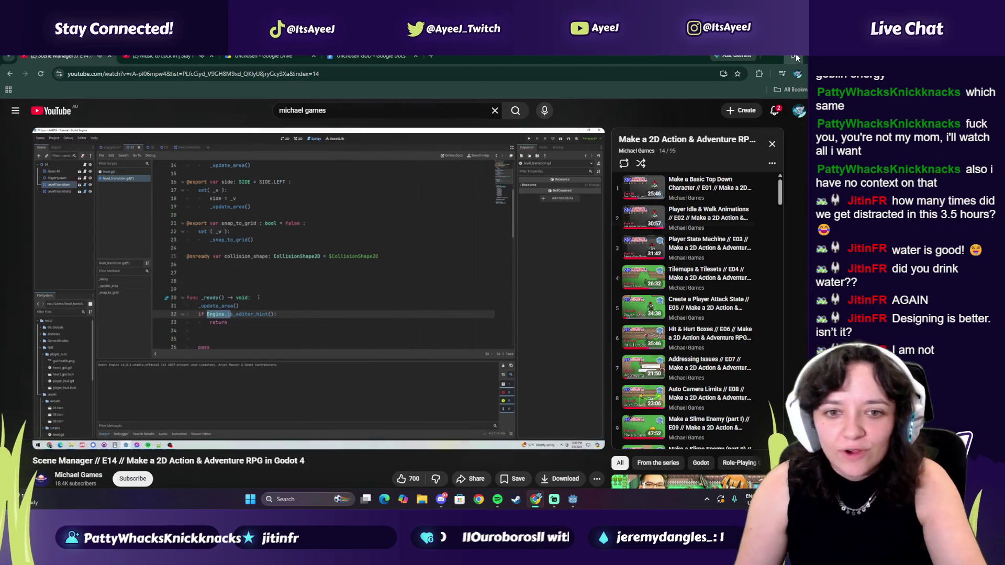
{"action": "left_click", "coordinate": [796, 55]}
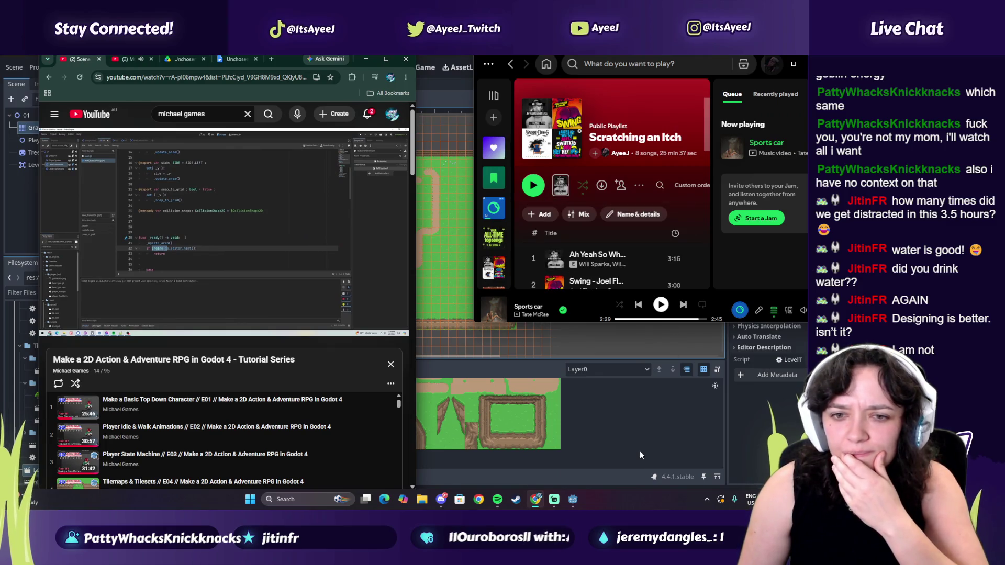
- Tile Godot left and YouTube right, then open level_transition.gd from the LevelTransition node with a wider code editor
{"action": "left_click", "coordinate": [640, 455]}
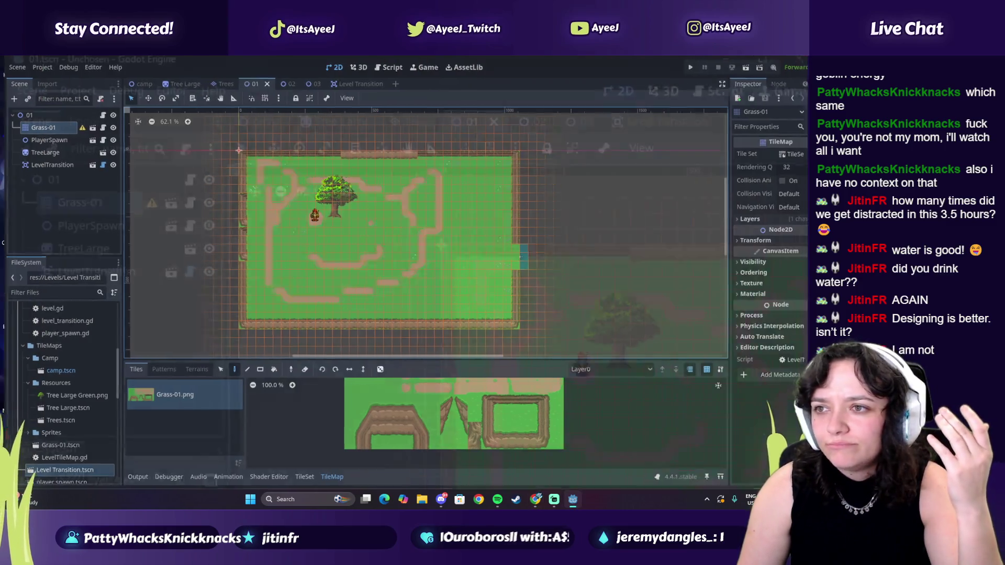
{"action": "left_click_drag", "start_coordinate": [425, 67], "coordinate": [423, 65]}
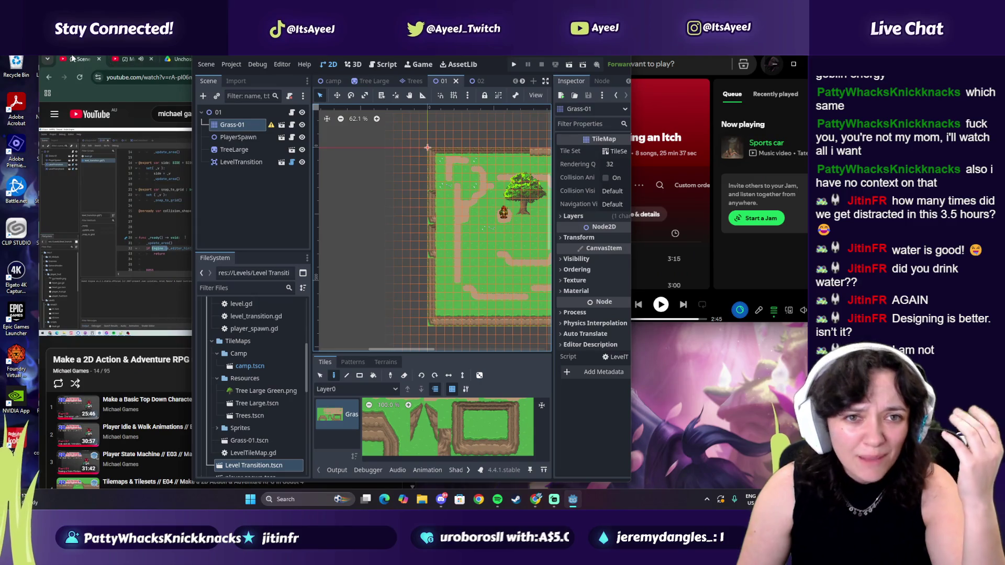
{"action": "left_click_drag", "start_coordinate": [67, 62], "coordinate": [181, 59]}
{"action": "mouse_move", "coordinate": [281, 55]}
{"action": "left_mouse_down"}
{"action": "mouse_move", "coordinate": [729, 65]}
{"action": "mouse_move", "coordinate": [719, 57]}
{"action": "left_mouse_up"}
{"action": "left_click_drag", "start_coordinate": [244, 56], "coordinate": [54, 64]}
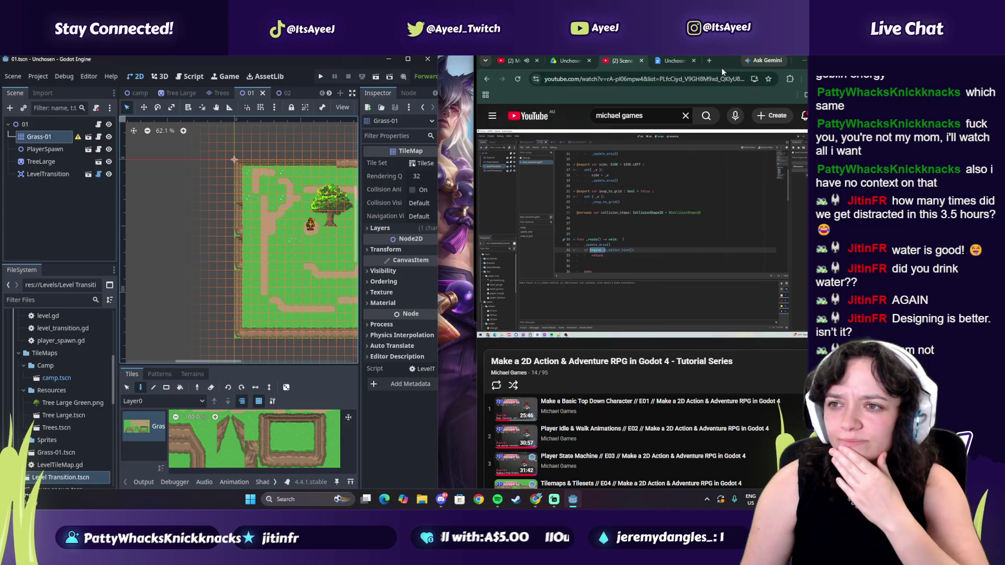
{"action": "left_click_drag", "start_coordinate": [726, 62], "coordinate": [698, 58]}
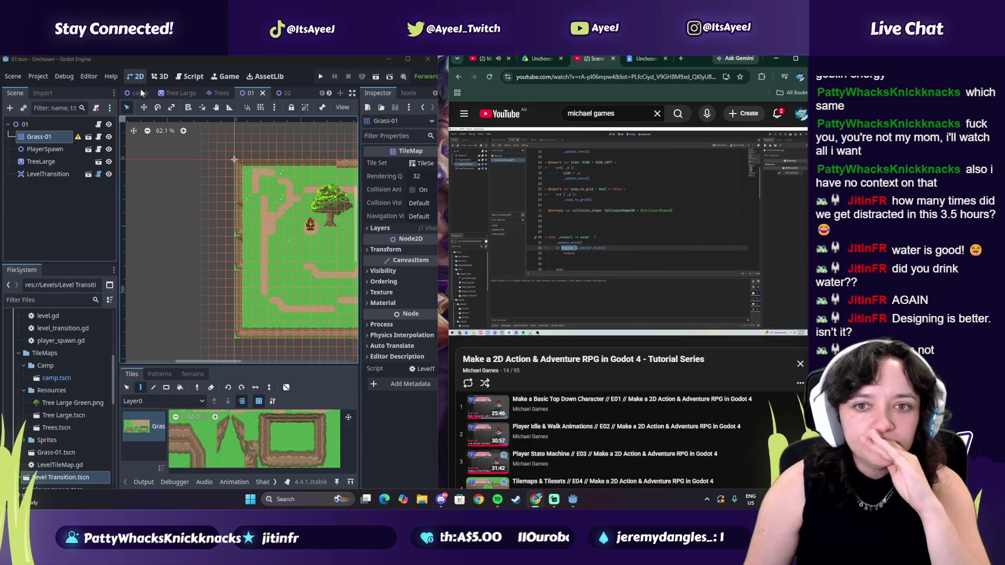
{"action": "left_click", "coordinate": [98, 174]}
{"action": "left_click_drag", "start_coordinate": [244, 247], "coordinate": [74, 221]}
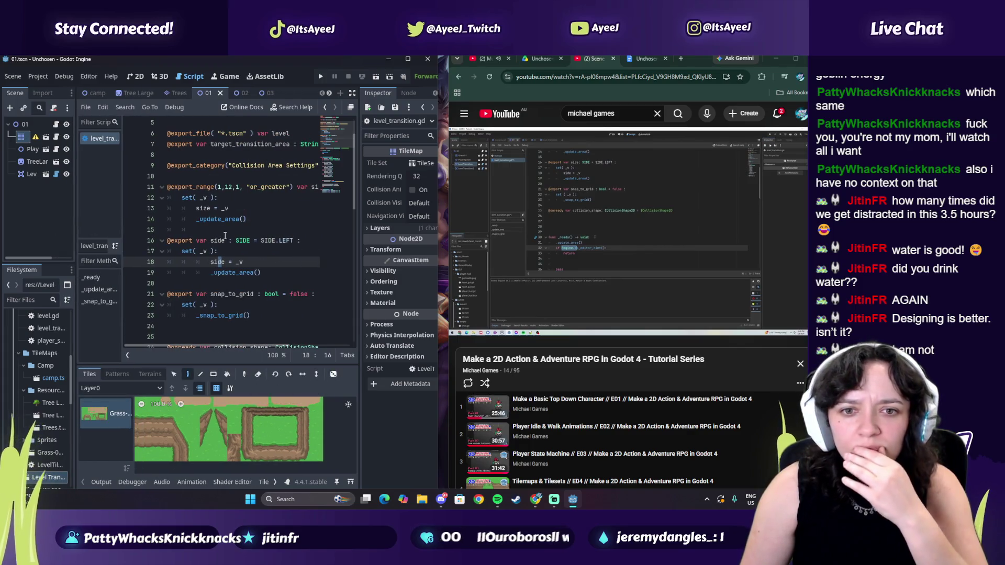
- Add a new line after _update_area() in _ready and type 'if Engine.is'
{"action": "scroll", "coordinate": [242, 258], "scroll_direction": "down", "scroll_amount": 5}
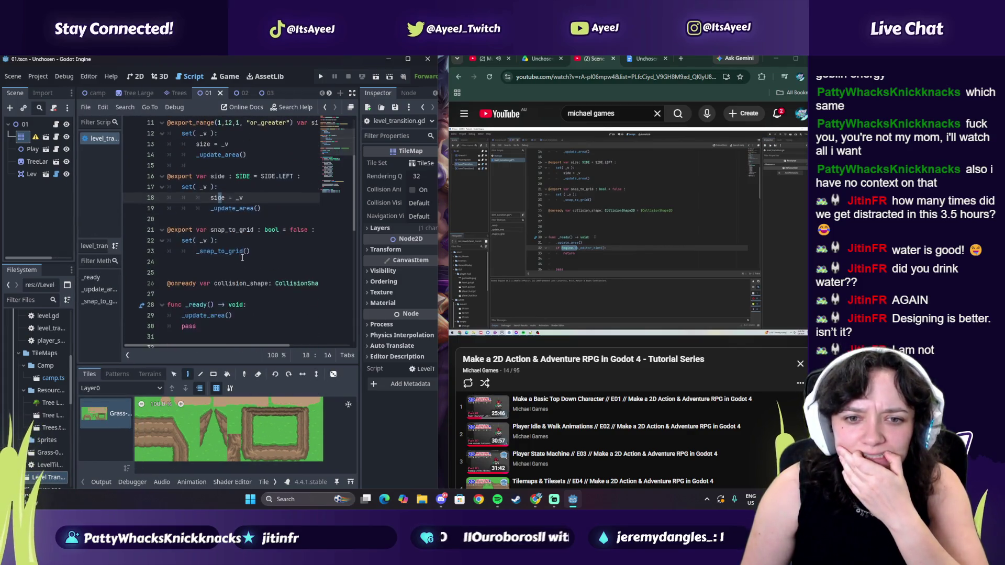
{"action": "left_click", "coordinate": [246, 271]}
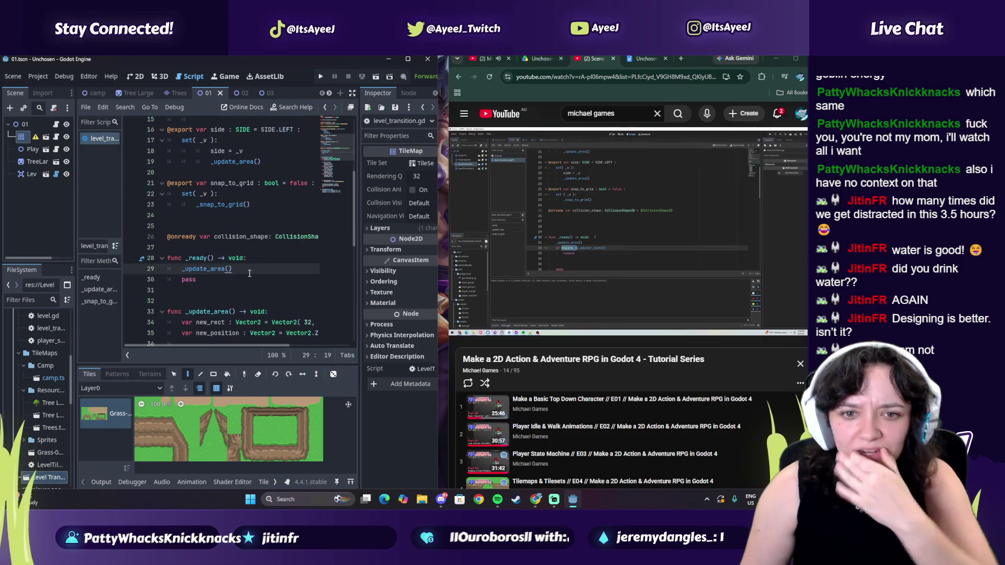
{"action": "key", "text": "Return"}
{"action": "type", "text": "i"}
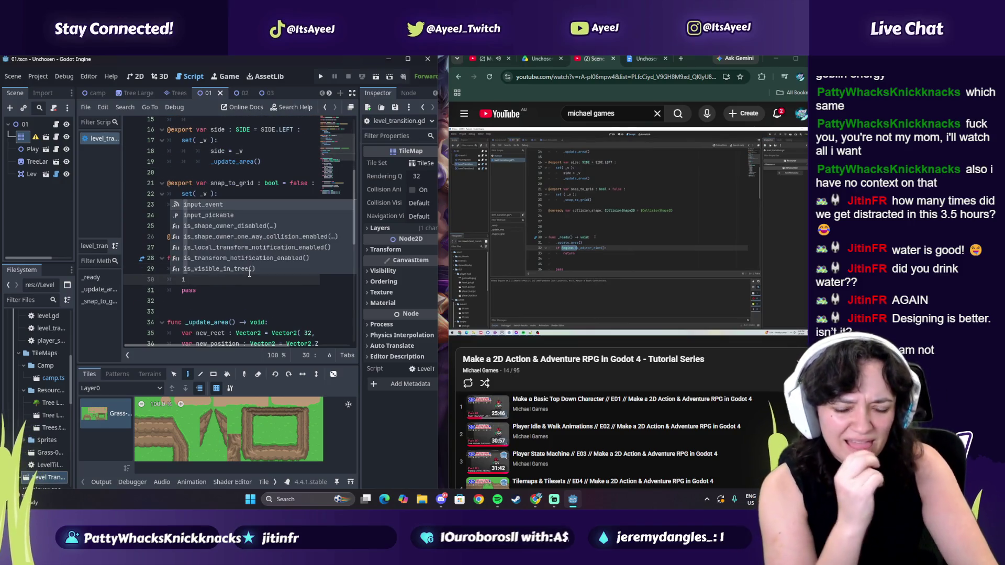
{"action": "type", "text": "f erng"}
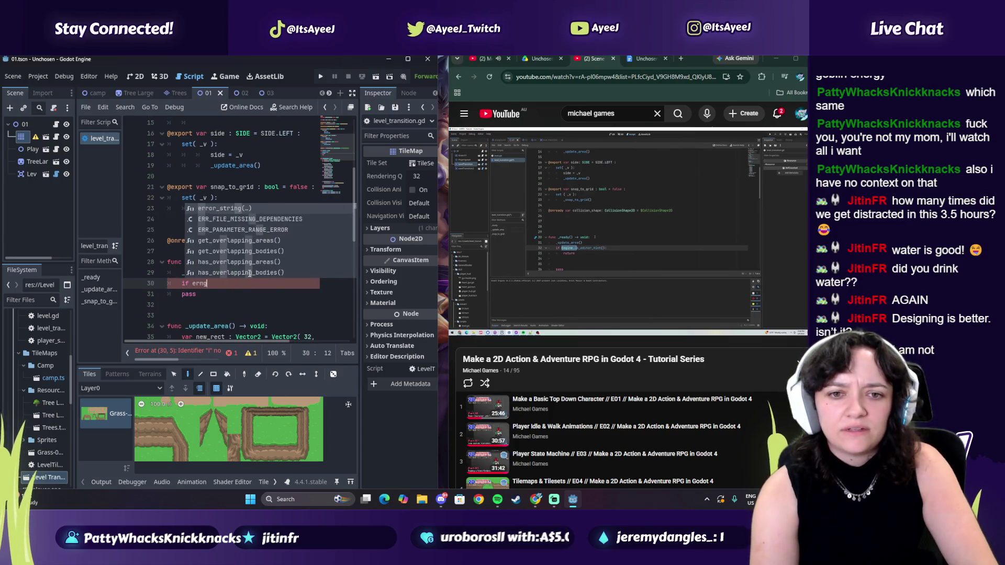
{"action": "key", "text": "BackSpace"}
{"action": "key", "text": "BackSpace"}
{"action": "key", "text": "BackSpace"}
{"action": "type", "text": "ngien"}
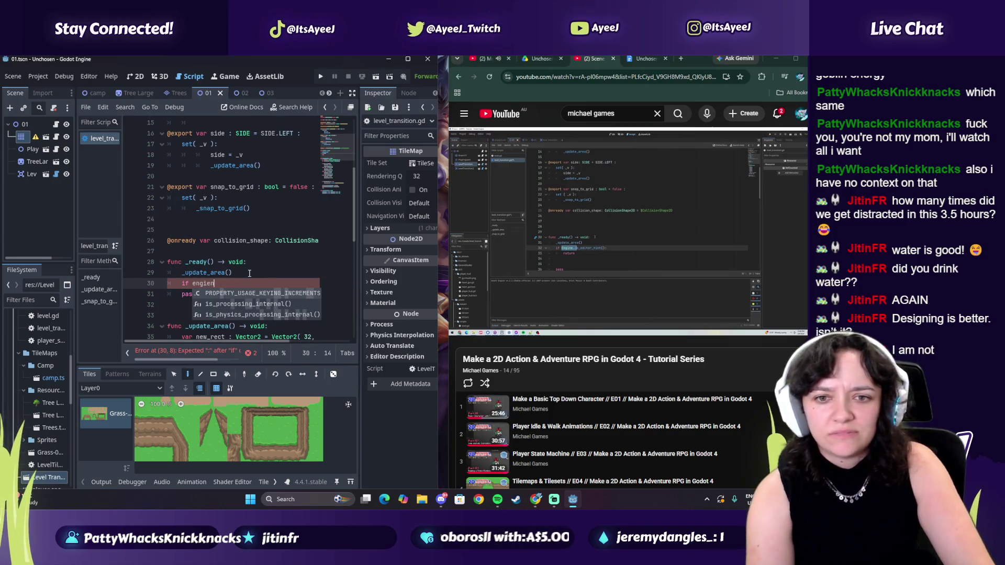
{"action": "key", "text": "BackSpace"}
{"action": "key", "text": "BackSpace"}
{"action": "key", "text": "BackSpace"}
{"action": "type", "text": "Engine"}
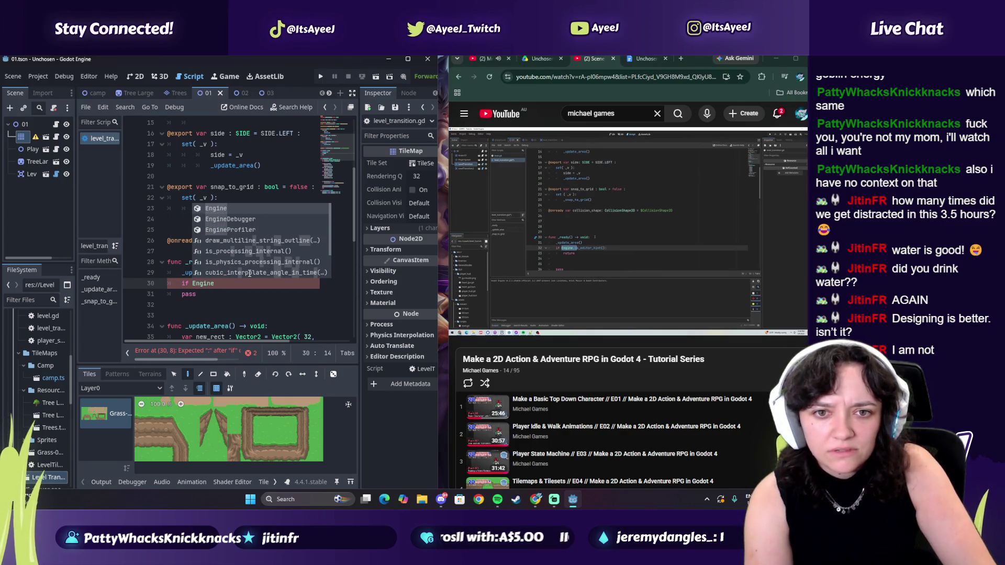
{"action": "type", "text": ".is"}
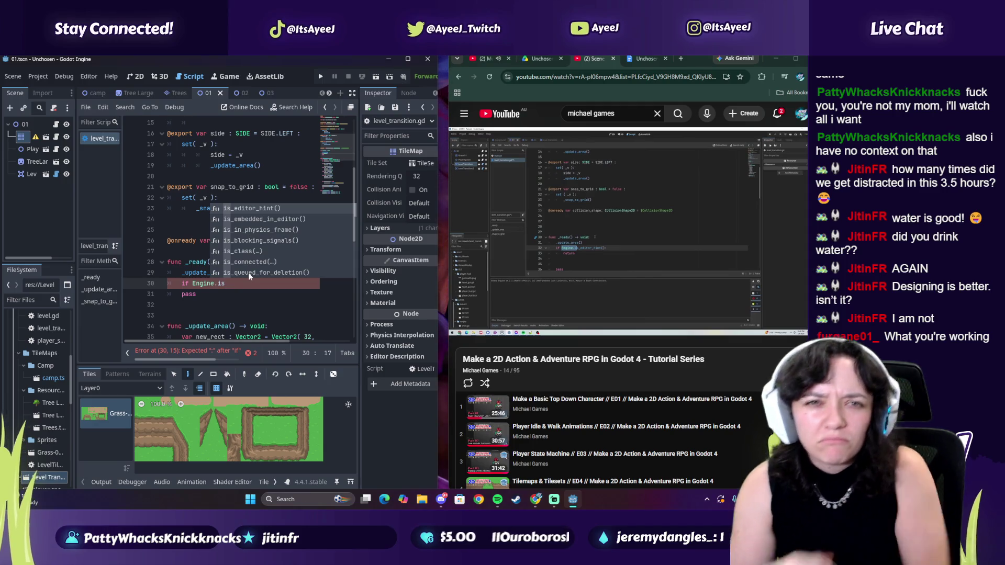
- Glance at the tutorial and the Unchosen GDD document in the browser, then return to the script
{"action": "left_click", "coordinate": [491, 66]}
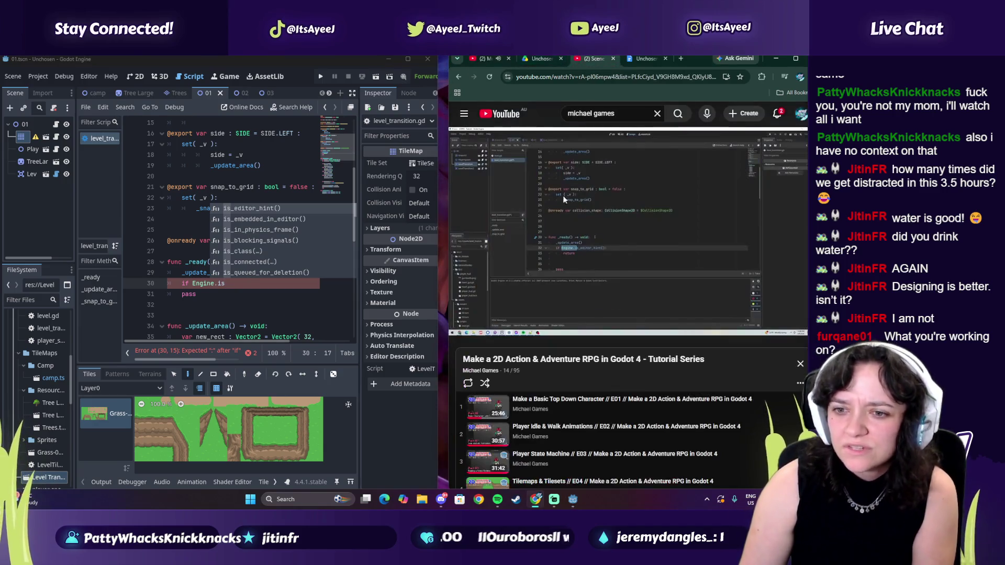
{"action": "scroll", "coordinate": [548, 391], "scroll_direction": "down", "scroll_amount": 5}
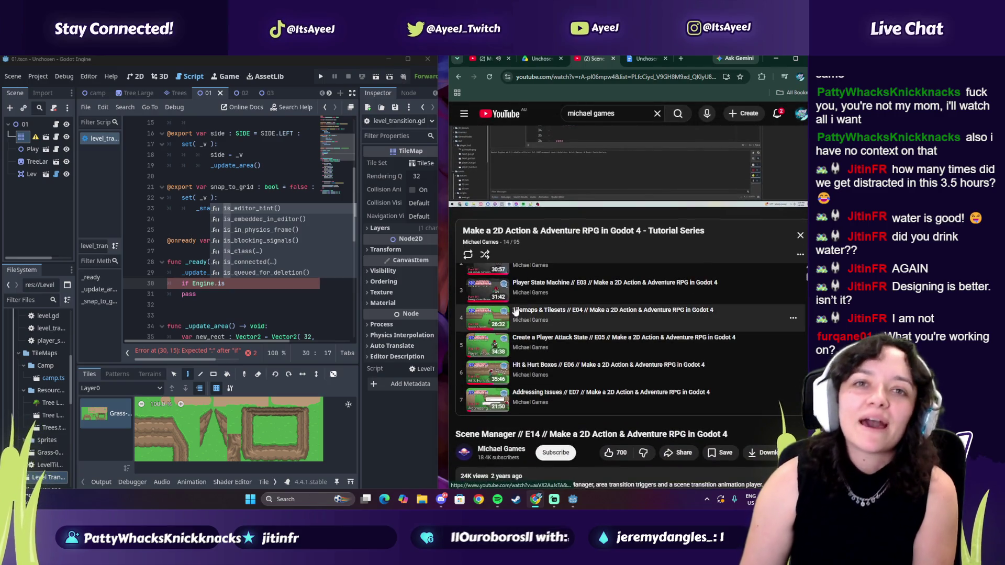
{"action": "scroll", "coordinate": [522, 171], "scroll_direction": "up", "scroll_amount": 3}
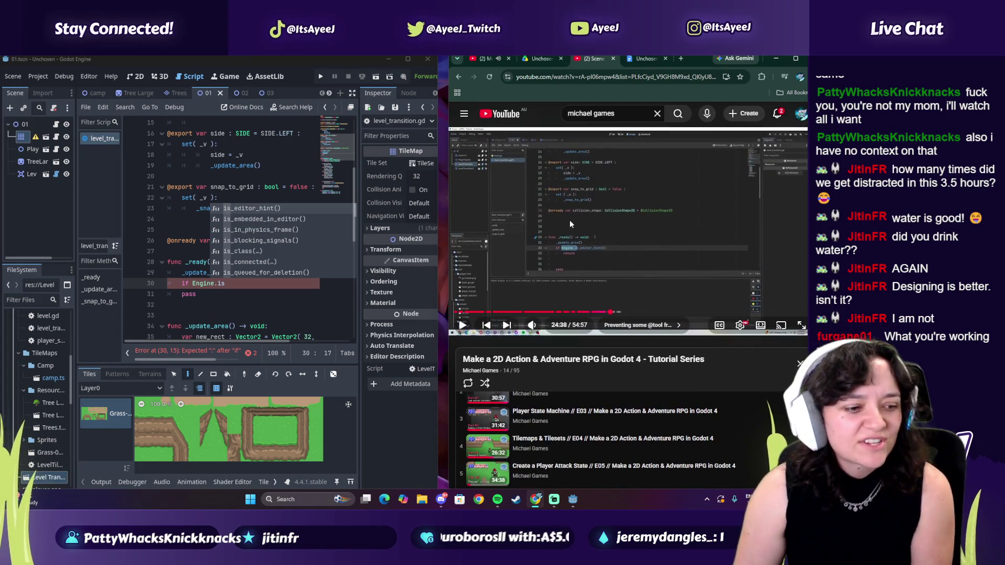
{"action": "left_click", "coordinate": [646, 58]}
{"action": "scroll", "coordinate": [799, 176], "scroll_direction": "down", "scroll_amount": 5}
{"action": "mouse_move", "coordinate": [800, 175]}
{"action": "left_mouse_down"}
{"action": "mouse_move", "coordinate": [799, 189]}
{"action": "mouse_move", "coordinate": [699, 75]}
{"action": "left_mouse_up"}
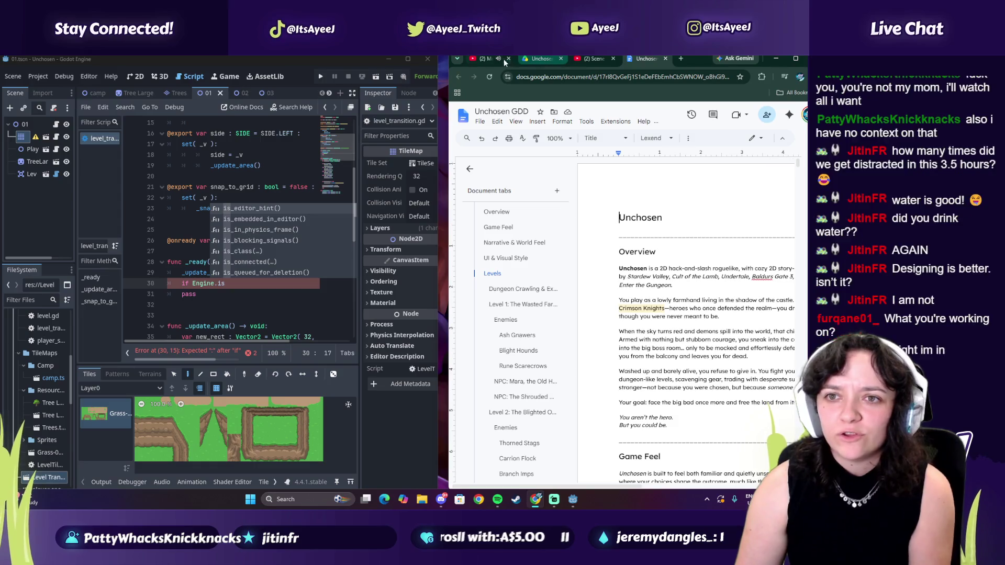
{"action": "left_click", "coordinate": [585, 61]}
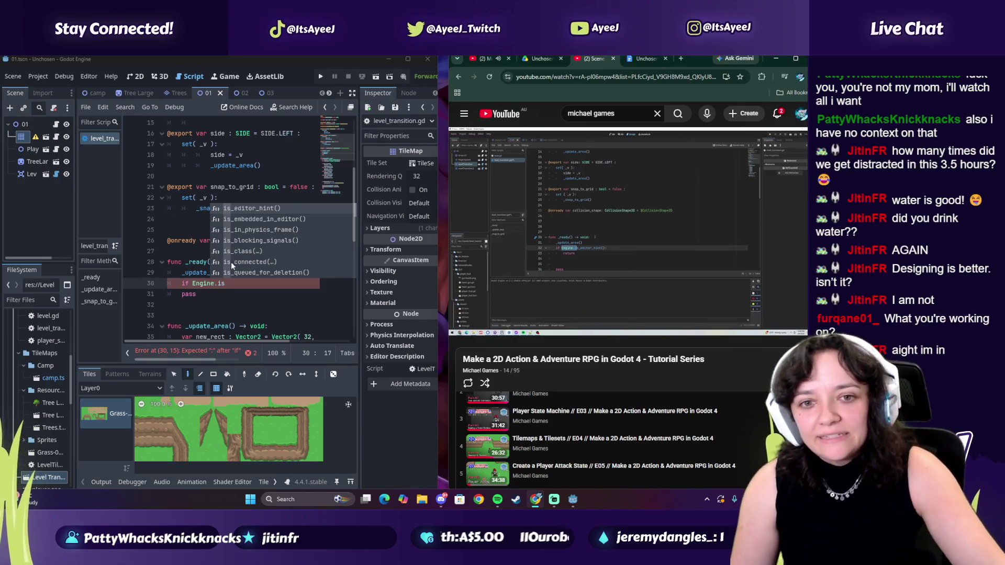
{"action": "left_click", "coordinate": [233, 284]}
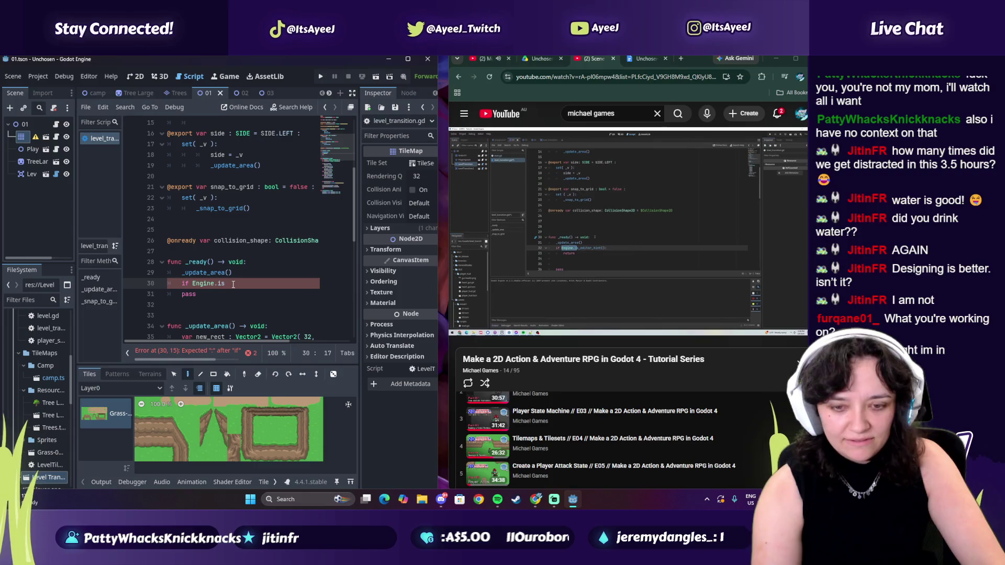
- Complete line 30 as 'if Engine.is_editor_hint():' and widen the Godot window slightly
{"action": "type", "text": "_"}
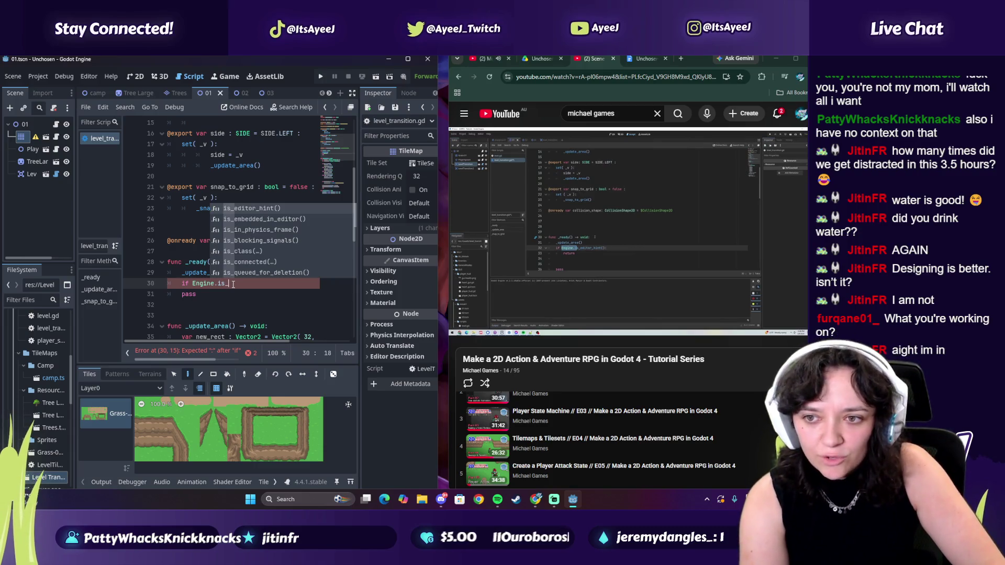
{"action": "type", "text": "ed"}
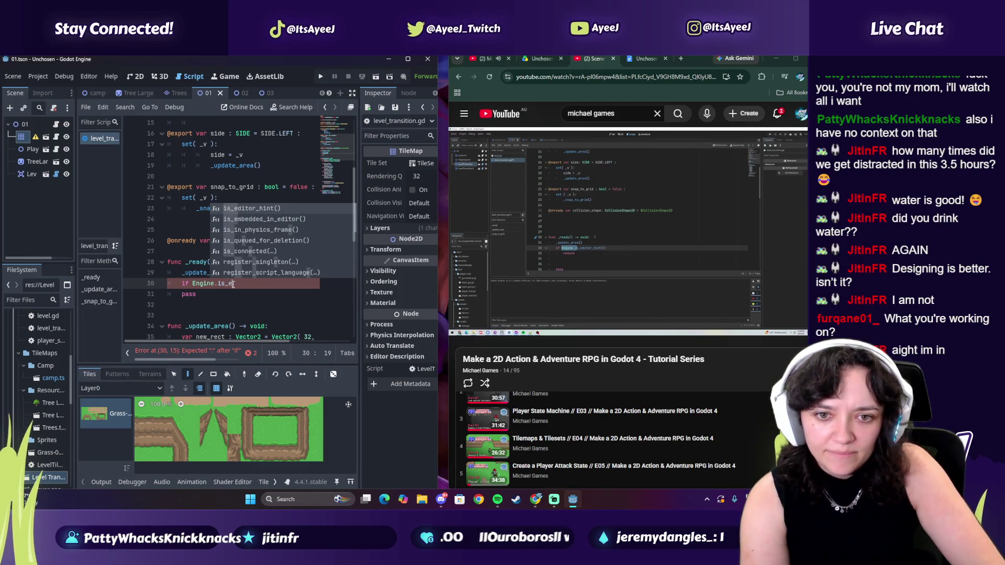
{"action": "key", "text": "Return"}
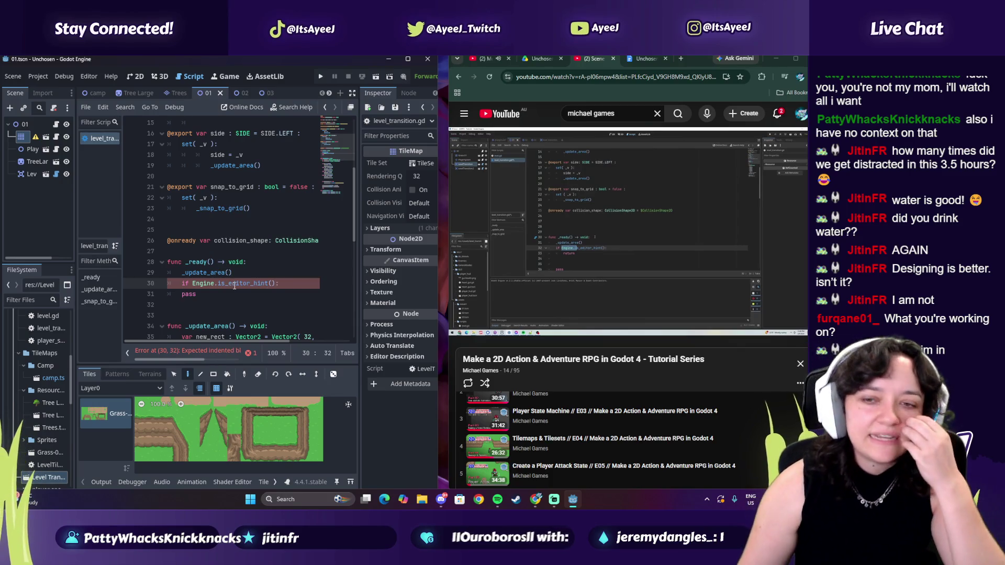
{"action": "left_click", "coordinate": [440, 502]}
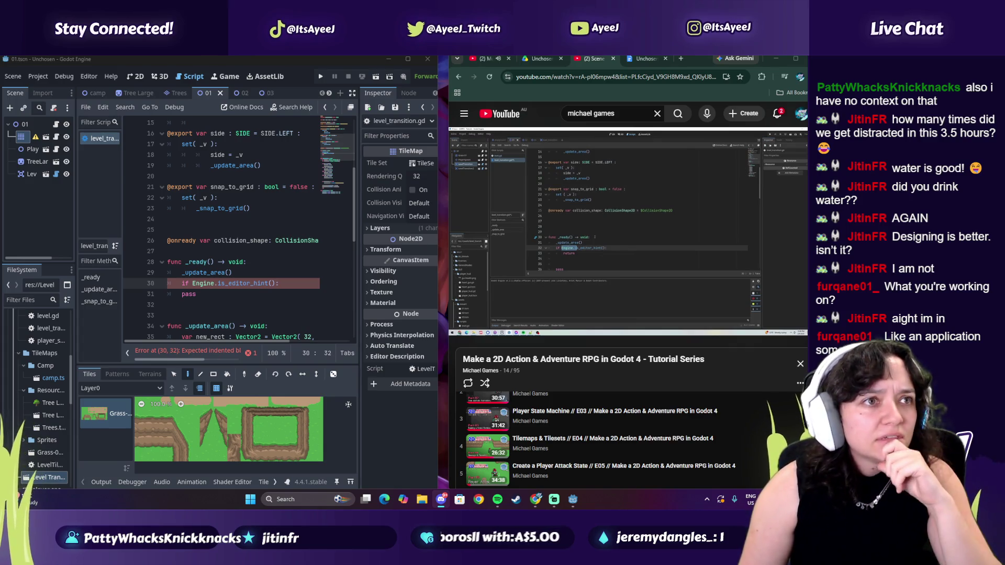
{"action": "key", "text": "alt+Tab"}
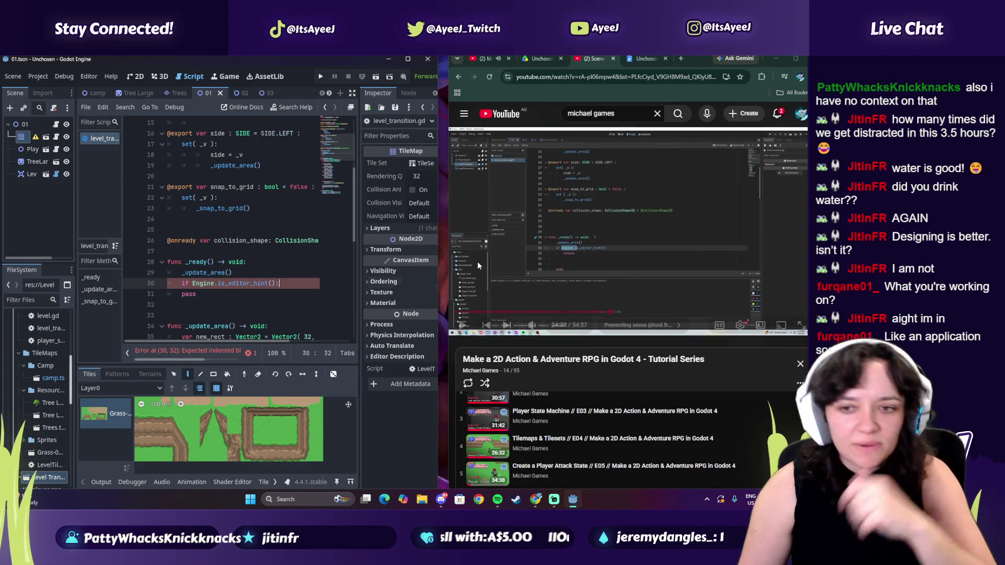
{"action": "left_click_drag", "start_coordinate": [437, 248], "coordinate": [447, 247]}
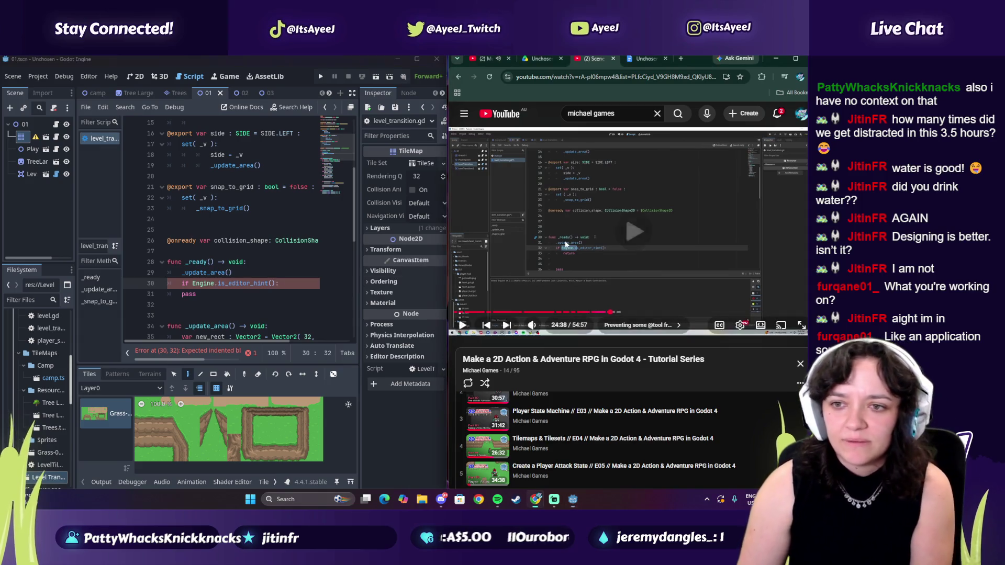
- Compare line 30 against the paused tutorial code, then open an indented line under the if
{"action": "left_click", "coordinate": [629, 231]}
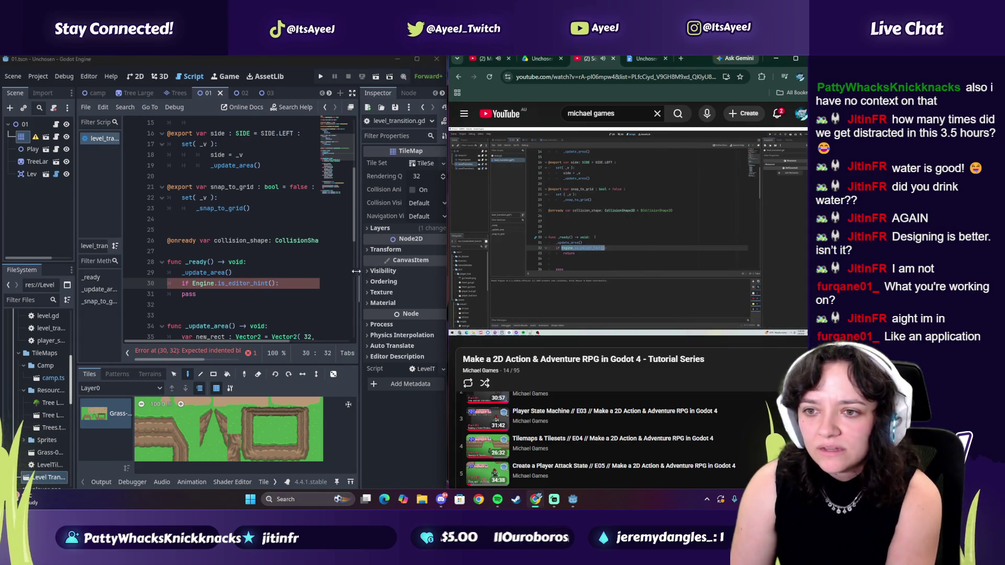
{"action": "left_click", "coordinate": [293, 284]}
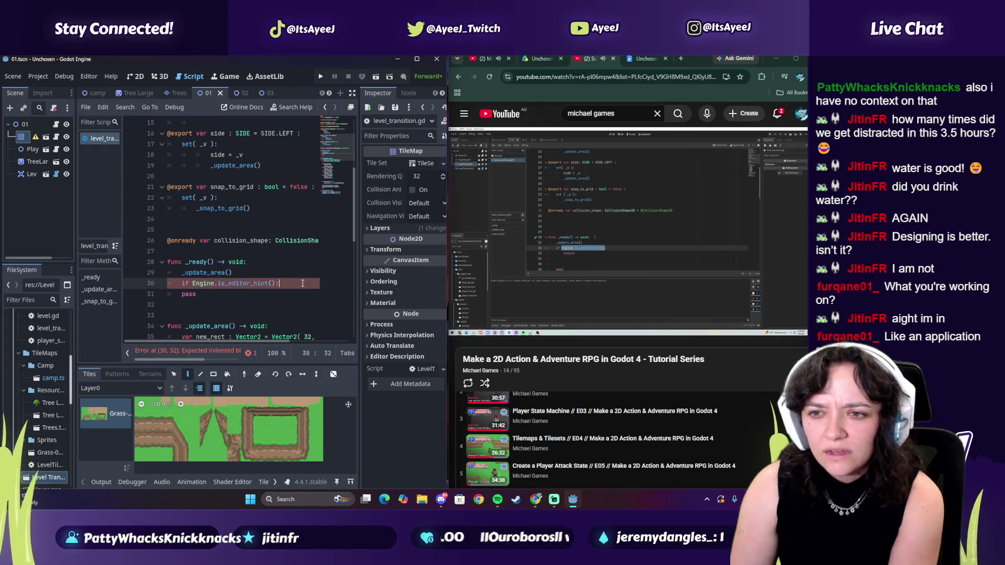
{"action": "left_click", "coordinate": [460, 243]}
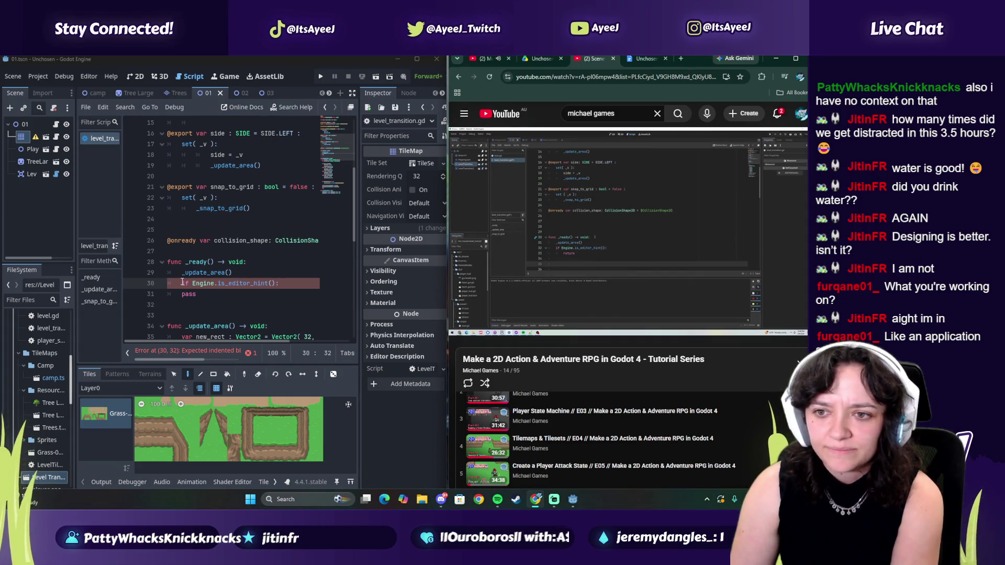
{"action": "left_click", "coordinate": [575, 243]}
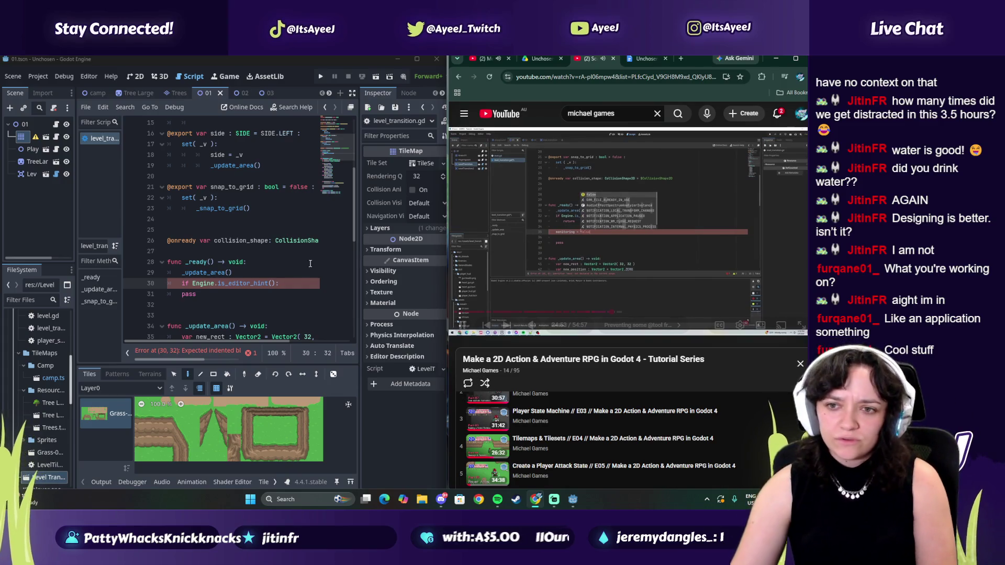
{"action": "left_click", "coordinate": [519, 262]}
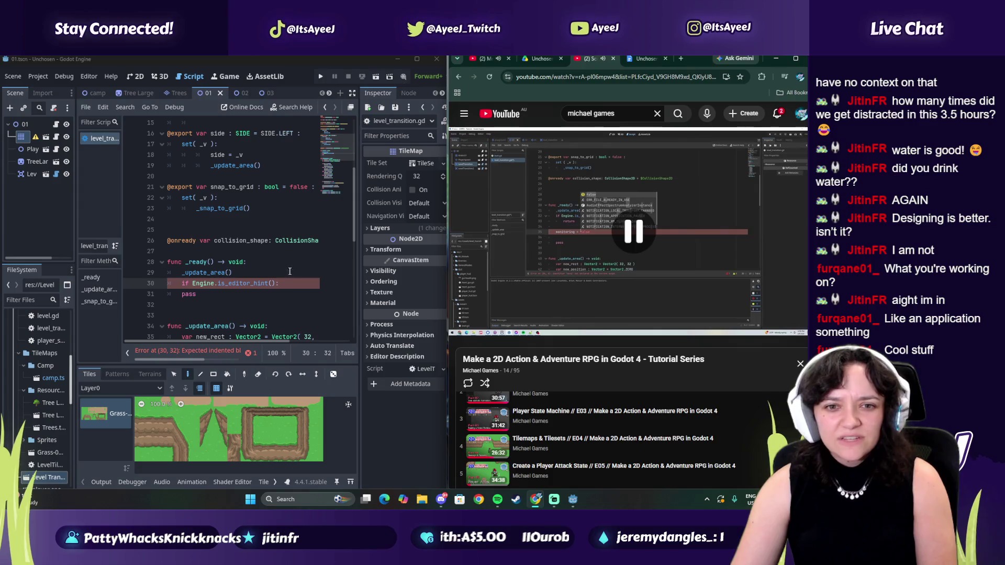
{"action": "left_click", "coordinate": [185, 341]}
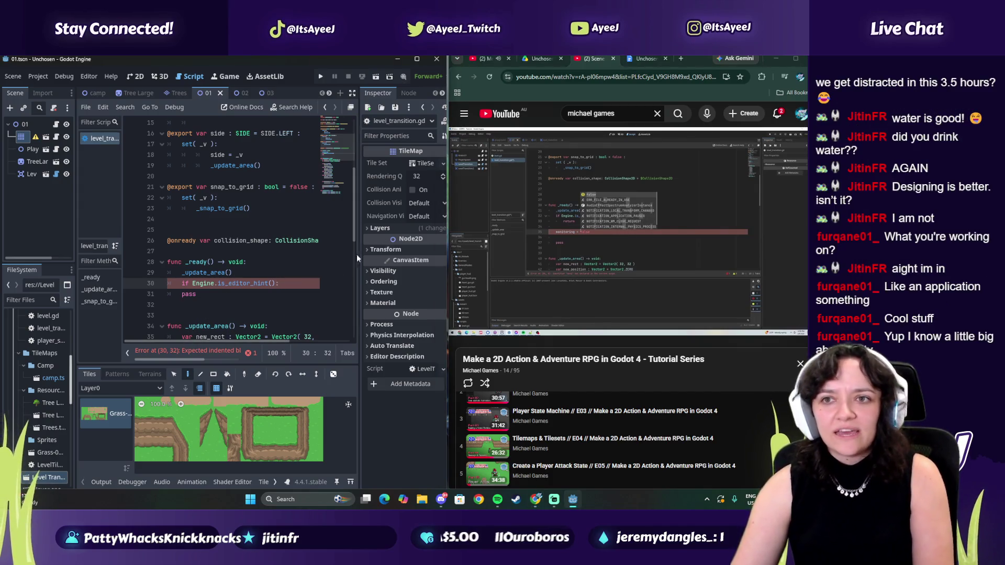
{"action": "left_click", "coordinate": [486, 59]}
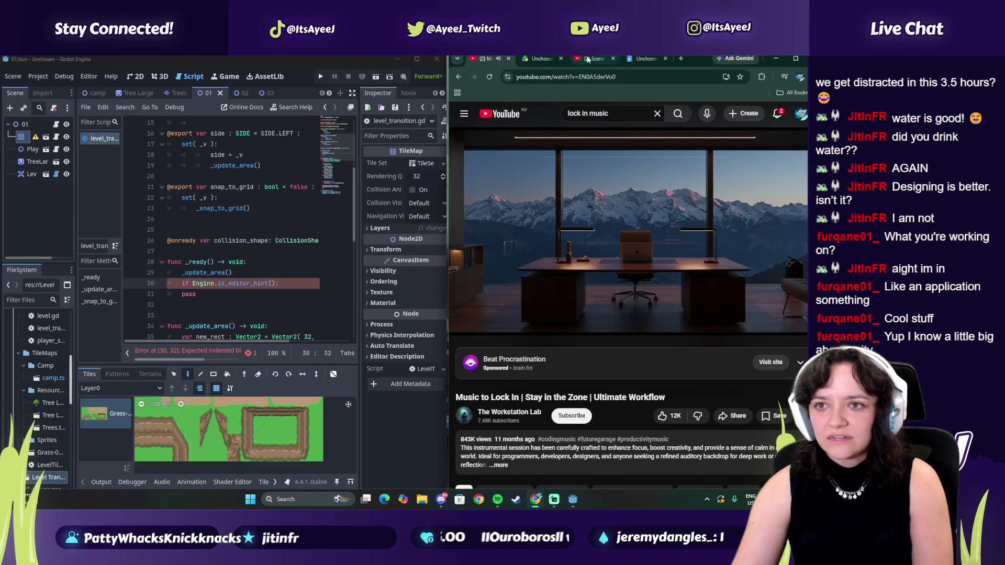
{"action": "left_click", "coordinate": [588, 59]}
{"action": "left_click", "coordinate": [157, 343]}
{"action": "mouse_move", "coordinate": [146, 341]}
{"action": "left_mouse_down"}
{"action": "mouse_move", "coordinate": [174, 339]}
{"action": "mouse_move", "coordinate": [136, 335]}
{"action": "left_mouse_up"}
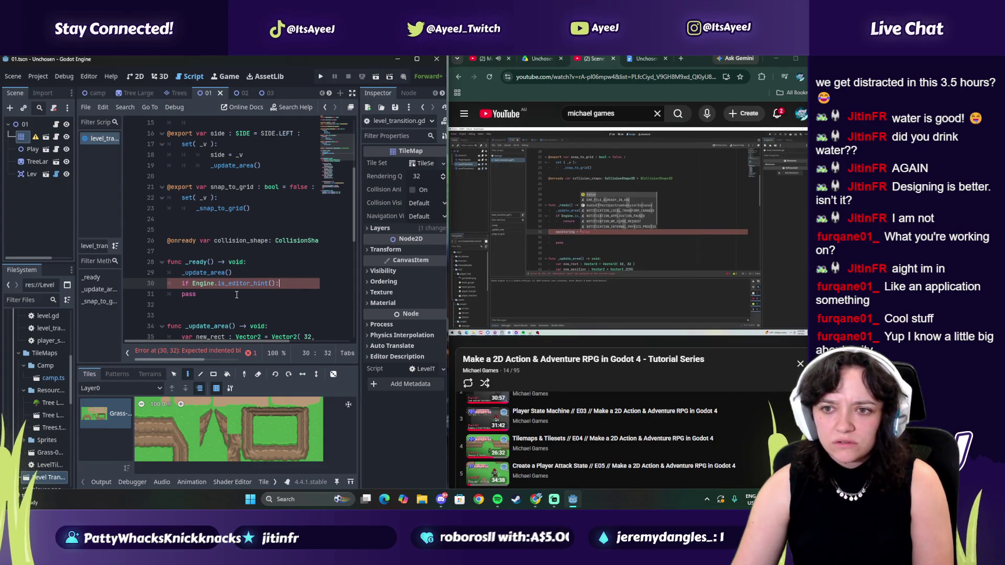
{"action": "key", "text": "Return"}
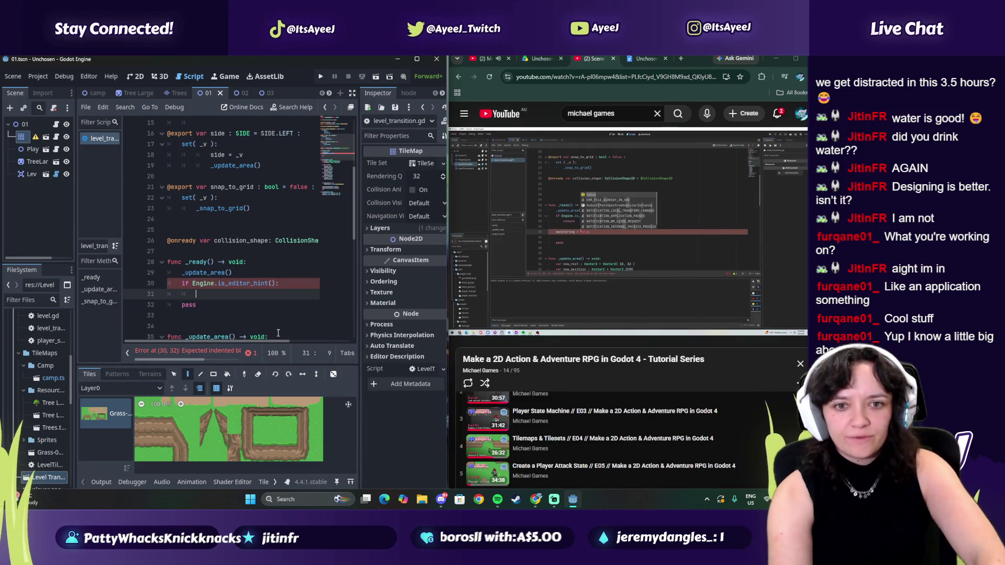
- Make the editor-hint branch 'return' and insert a blank line above pass
{"action": "type", "text": "return"}
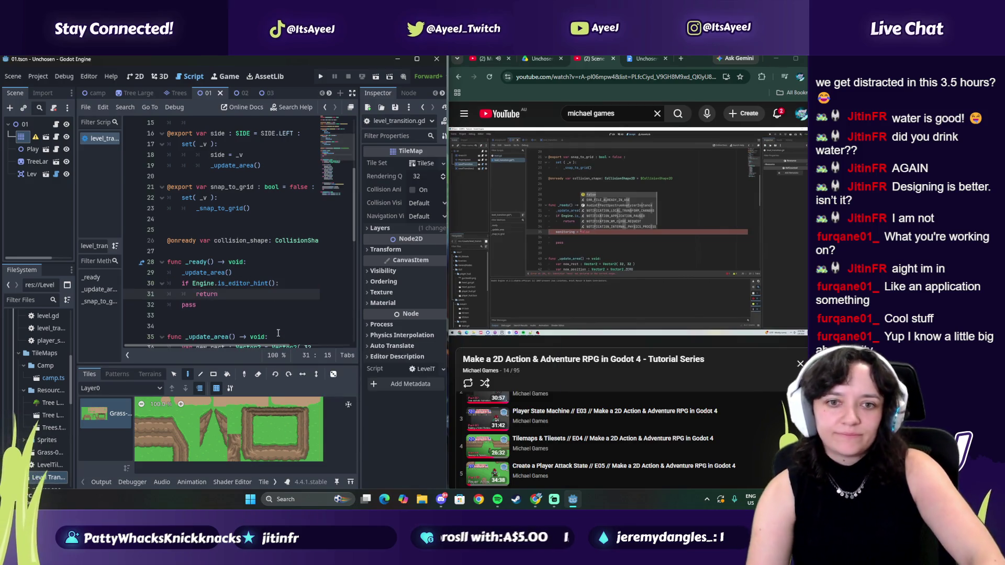
{"action": "key", "text": "Down"}
{"action": "key", "text": "Home"}
{"action": "key", "text": "Return"}
{"action": "key", "text": "Return"}
{"action": "key", "text": "Up"}
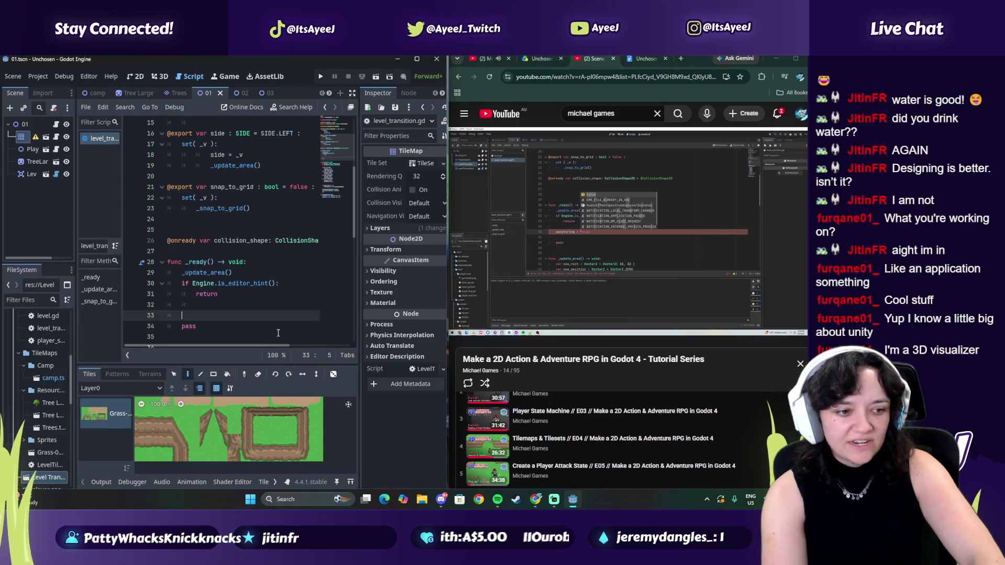
- Add 'monitoring = false' before pass and start a new line after it
{"action": "type", "text": "mo"}
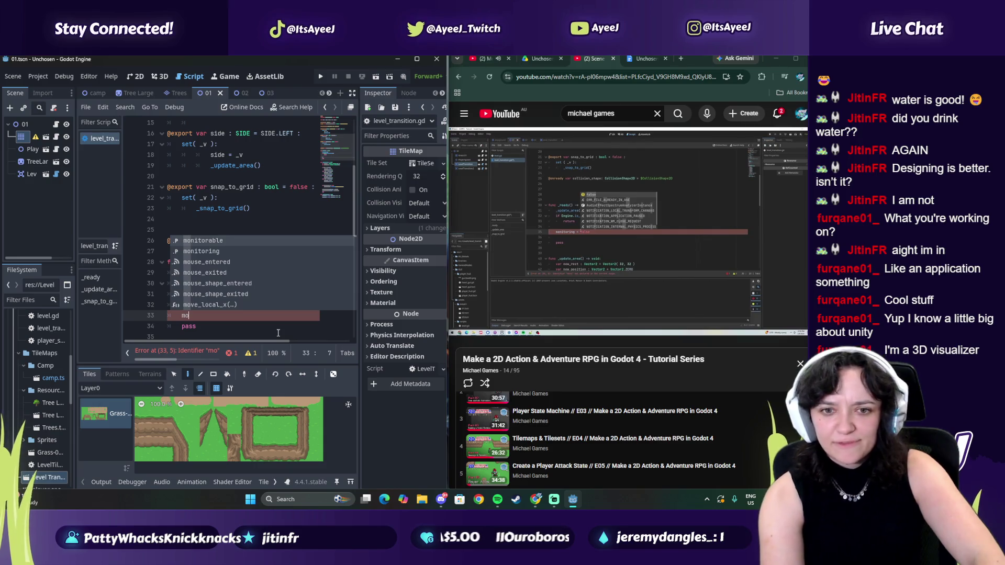
{"action": "type", "text": "nit"}
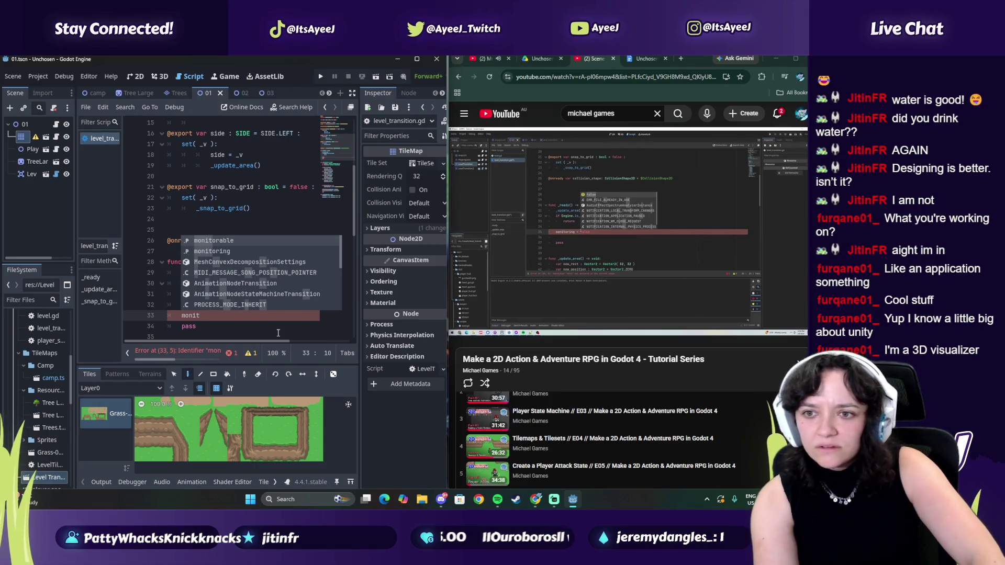
{"action": "key", "text": "Down"}
{"action": "key", "text": "Return"}
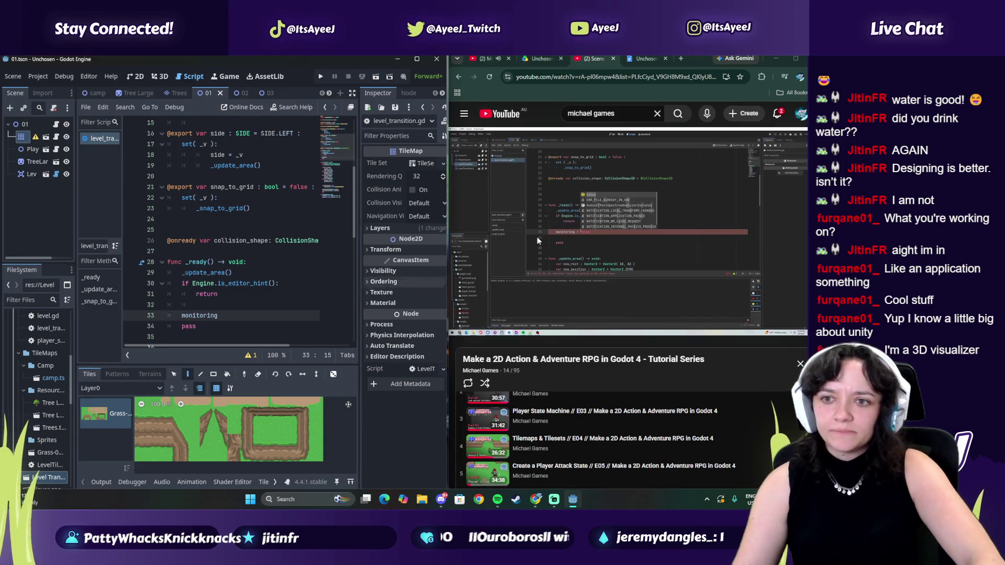
{"action": "type", "text": " = "}
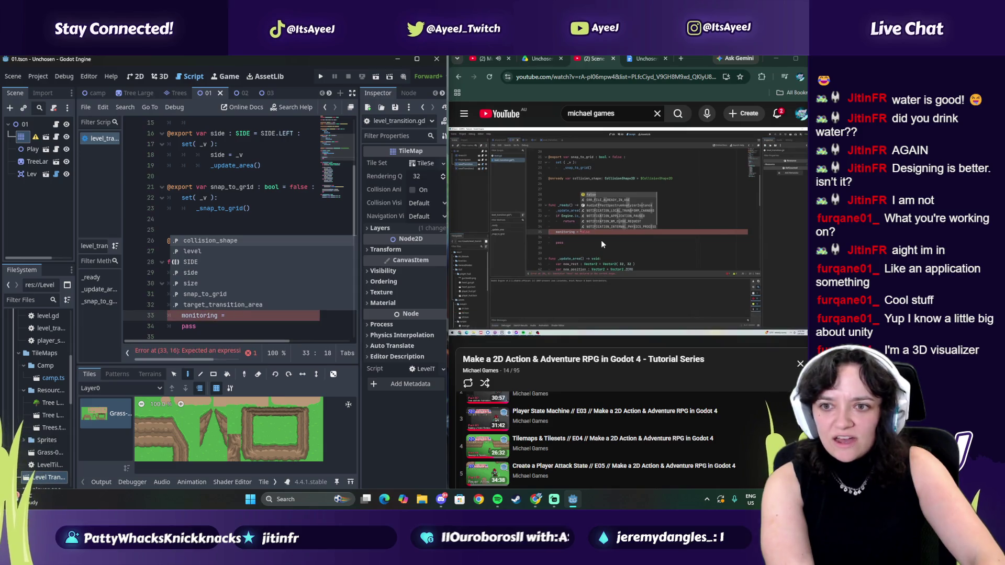
{"action": "type", "text": "false"}
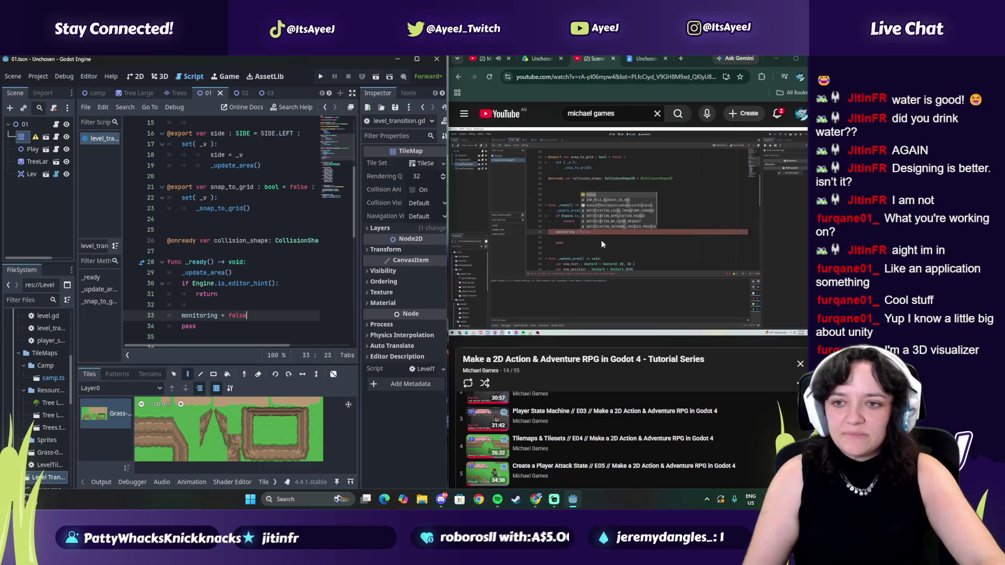
{"action": "left_click", "coordinate": [585, 278]}
{"action": "left_click", "coordinate": [581, 274]}
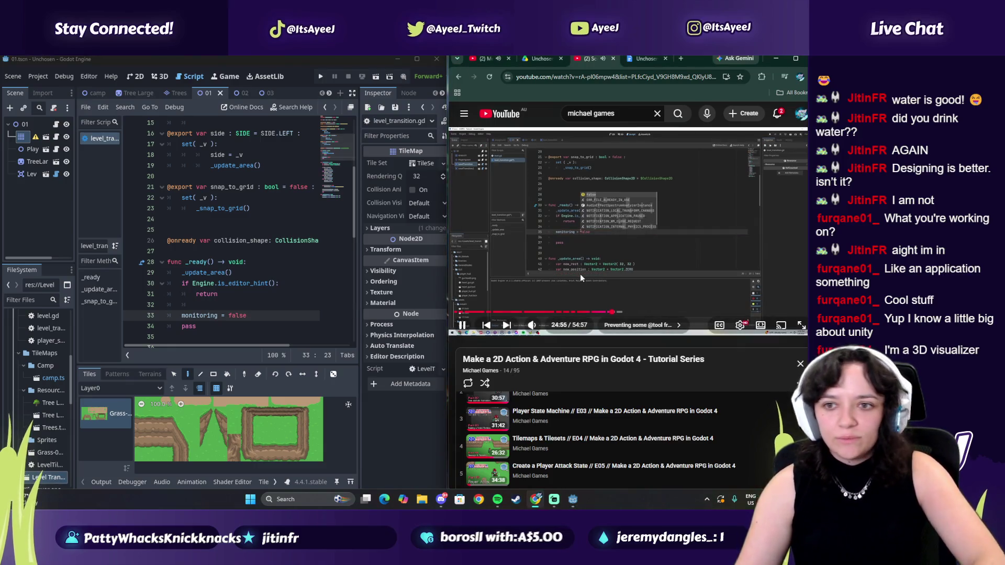
{"action": "left_click", "coordinate": [254, 314]}
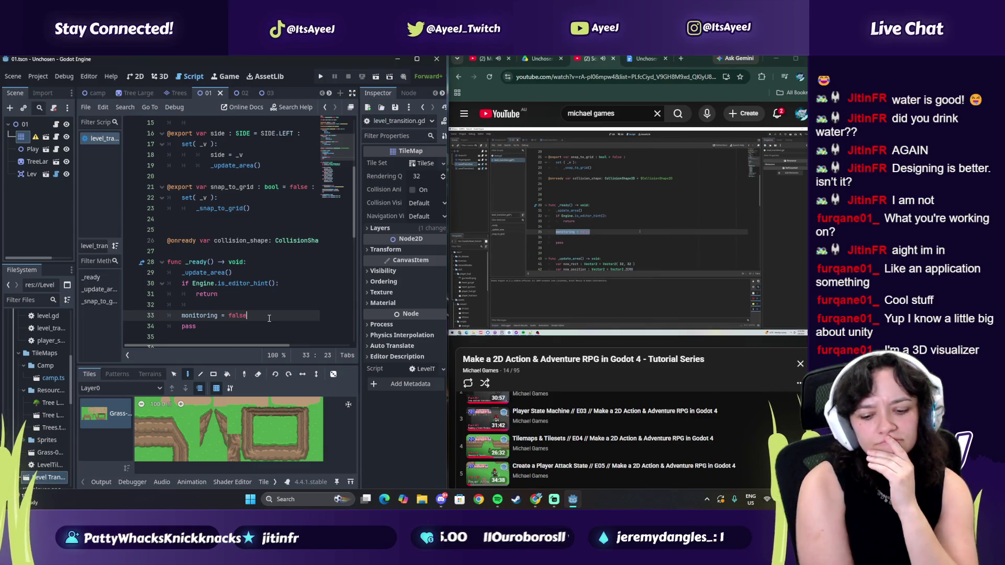
{"action": "key", "text": "Return"}
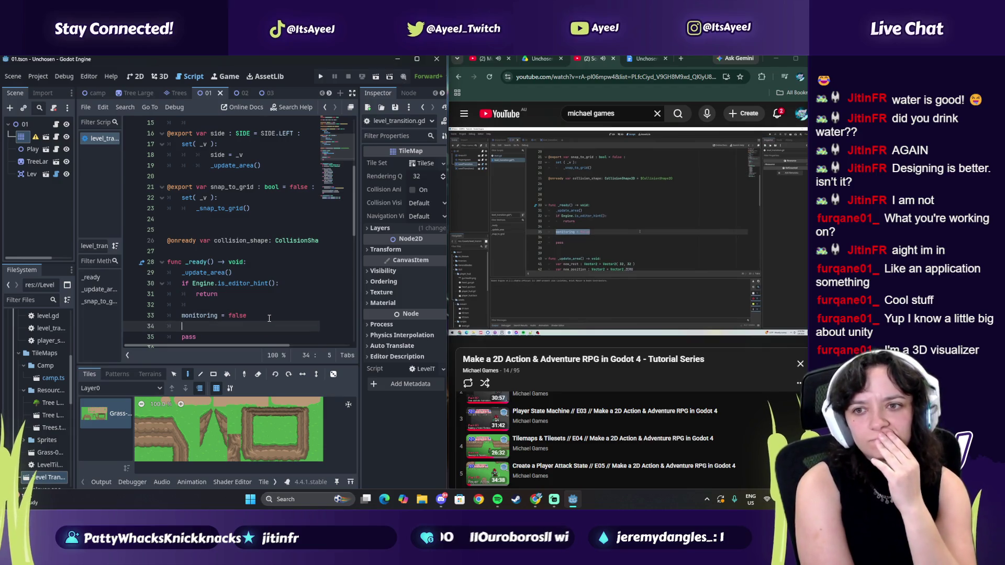
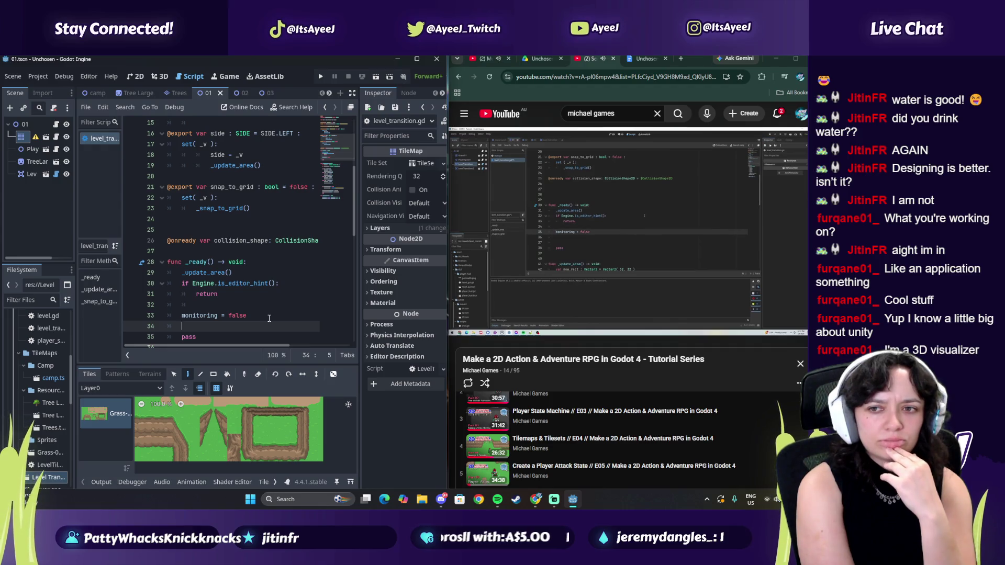
- Comment out the monitoring = false line in _ready with #
{"action": "left_click", "coordinate": [185, 316]}
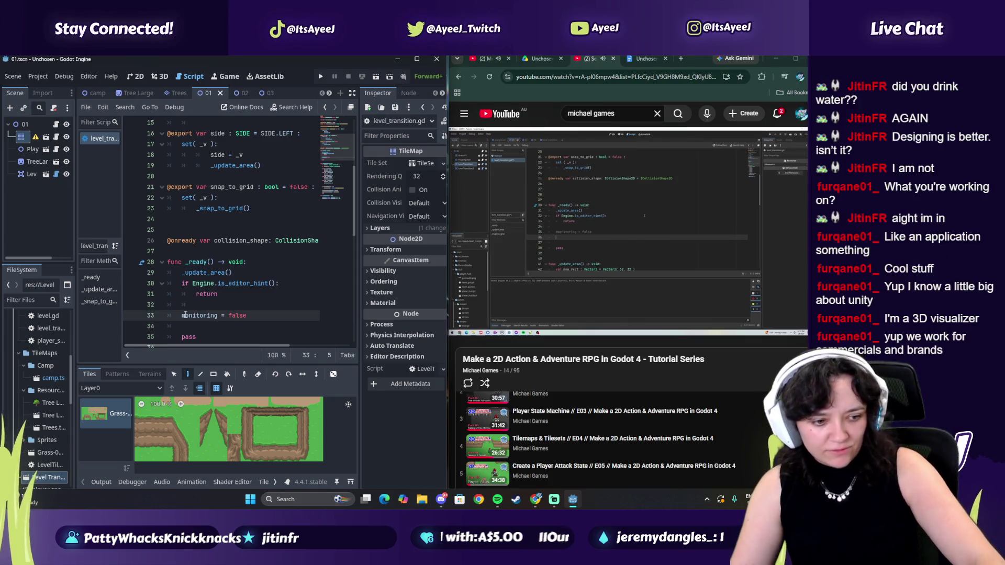
{"action": "type", "text": "#"}
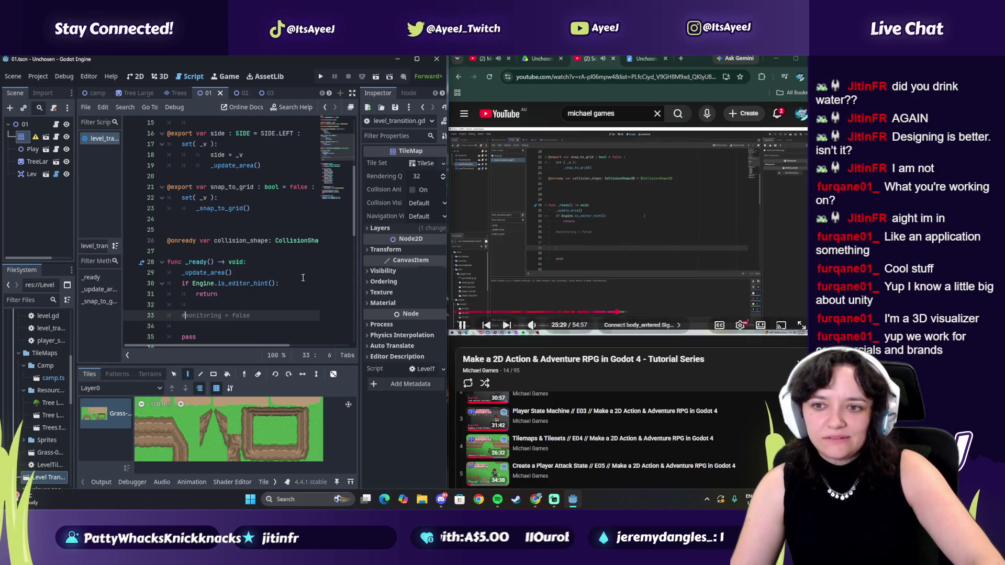
{"action": "scroll", "coordinate": [219, 323], "scroll_direction": "down", "scroll_amount": 1}
- Add body_entered.connect( _player_entered ) on a new line below it in _ready
{"action": "left_click", "coordinate": [188, 292]}
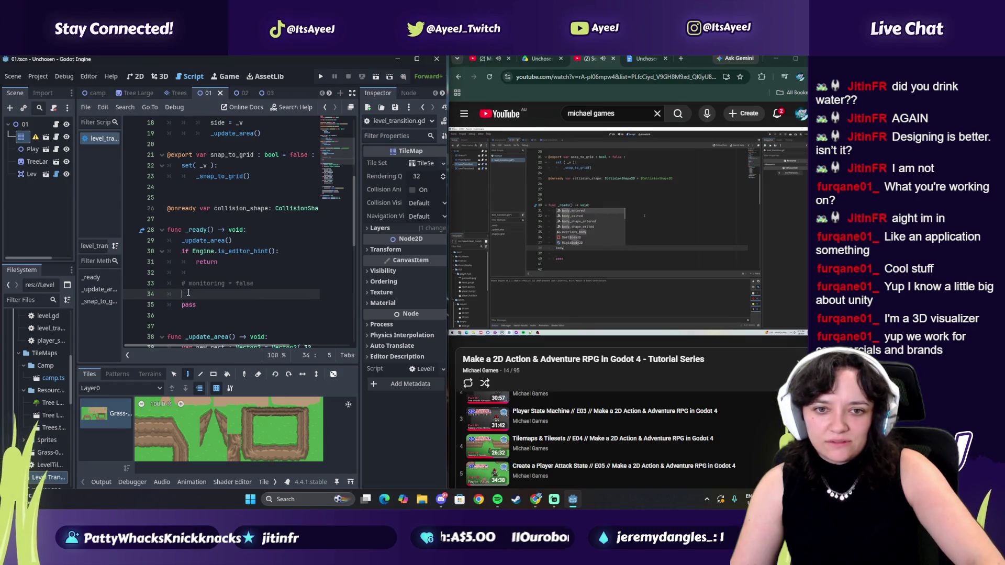
{"action": "key", "text": "Return"}
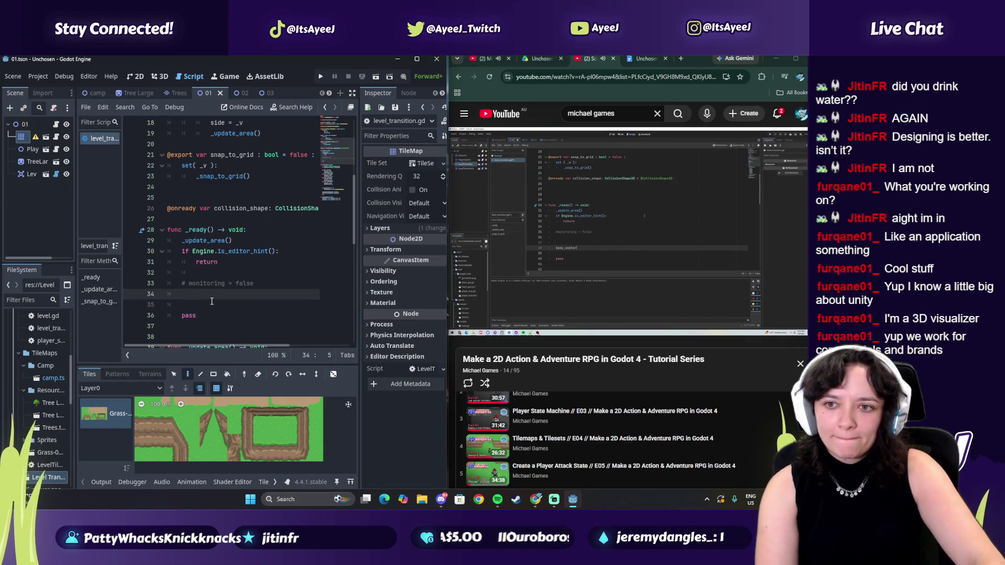
{"action": "type", "text": "body"}
{"action": "key", "text": "Return"}
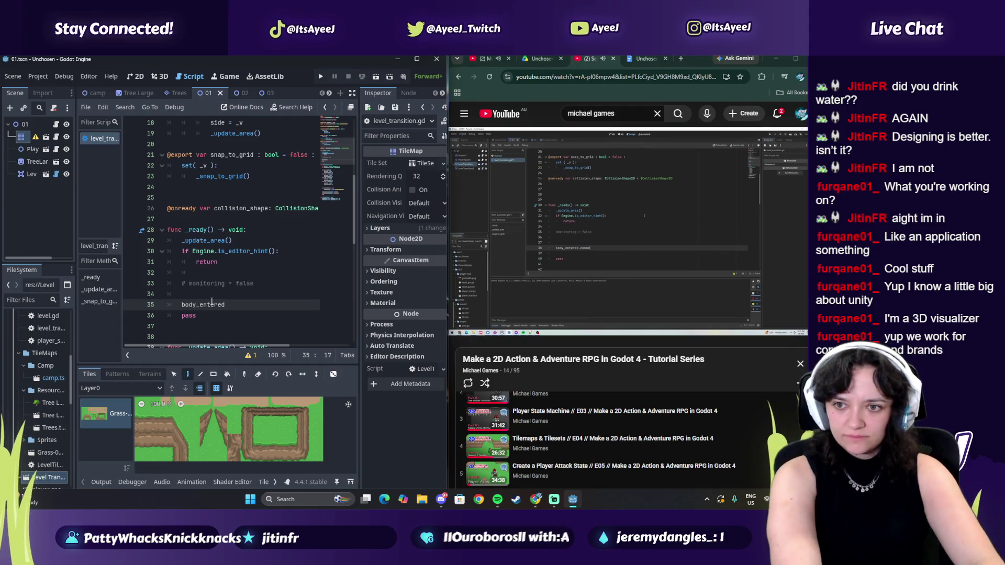
{"action": "type", "text": ".connect"}
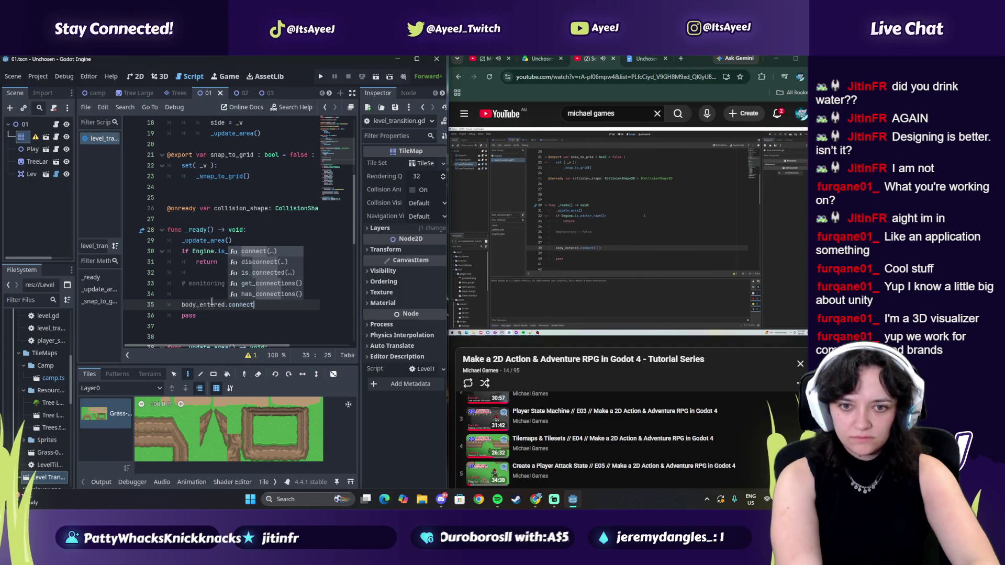
{"action": "type", "text": "( _player"}
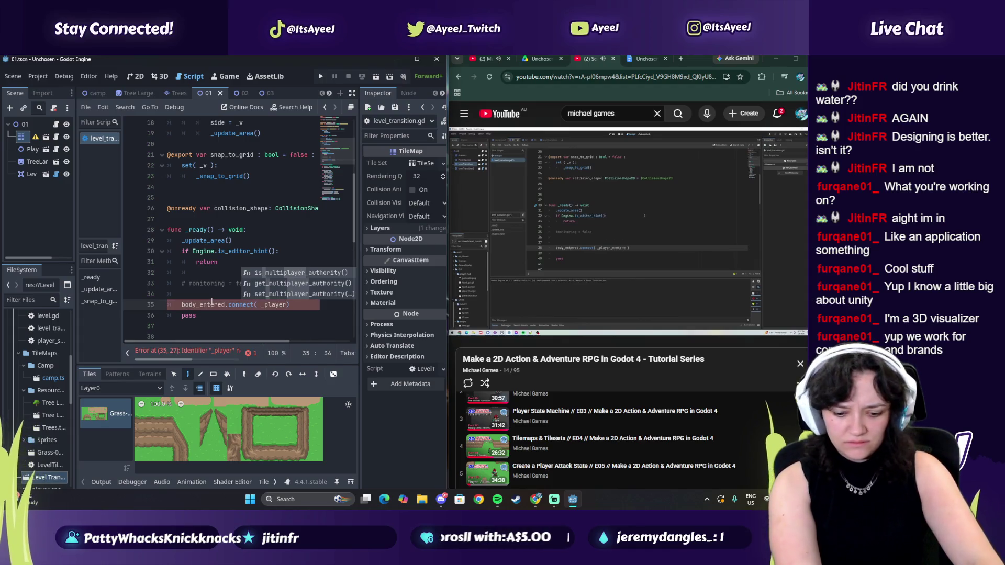
{"action": "type", "text": "_entered"}
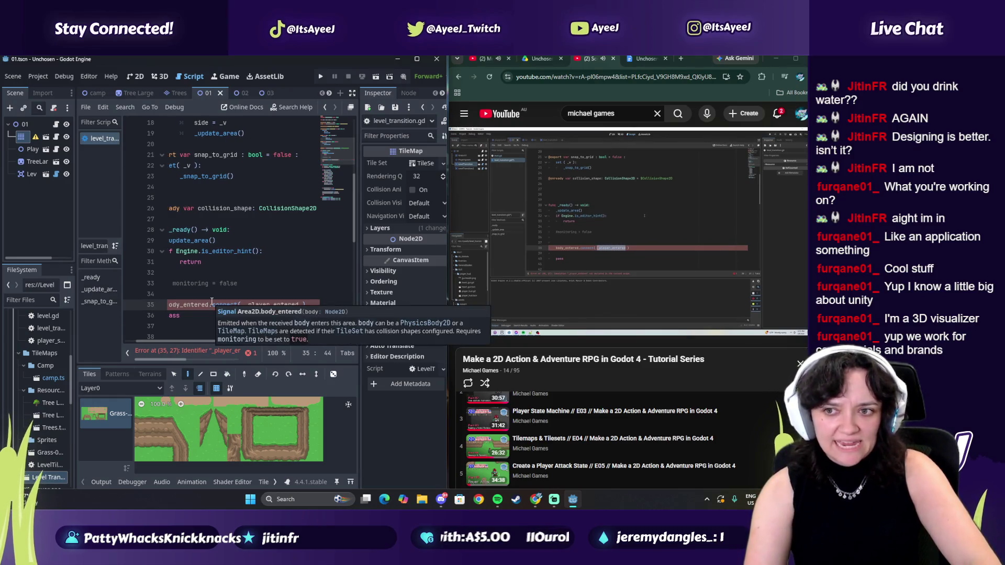
{"action": "key", "text": "Return"}
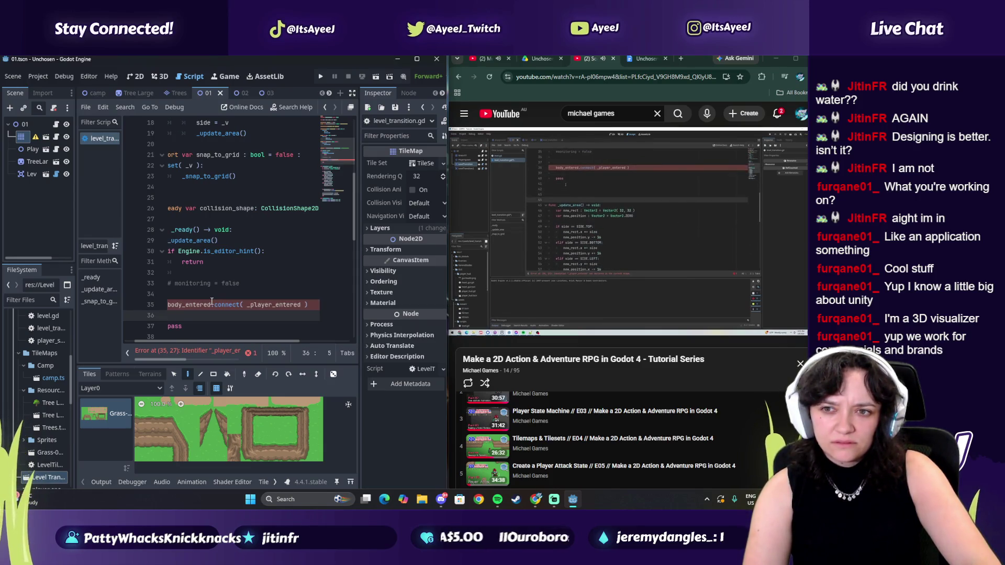
{"action": "key", "text": "Down"}
{"action": "key", "text": "Down"}
{"action": "key", "text": "Down"}
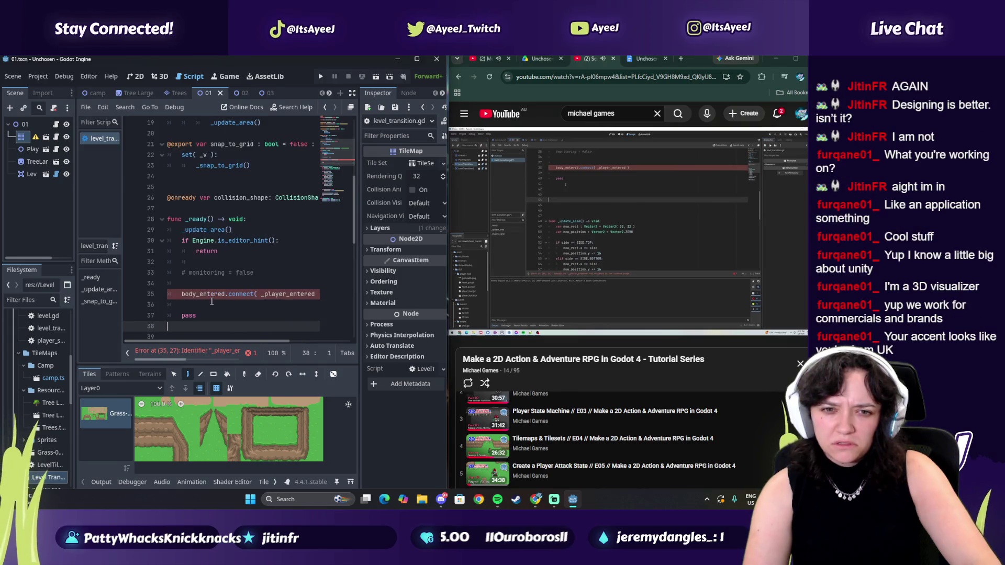
- Declare func _player_entered( _p : Node2D ) -> void: below _ready
{"action": "key", "text": "Return"}
{"action": "key", "text": "Return"}
{"action": "key", "text": "Return"}
{"action": "key", "text": "Up"}
{"action": "key", "text": "Up"}
{"action": "key", "text": "Up"}
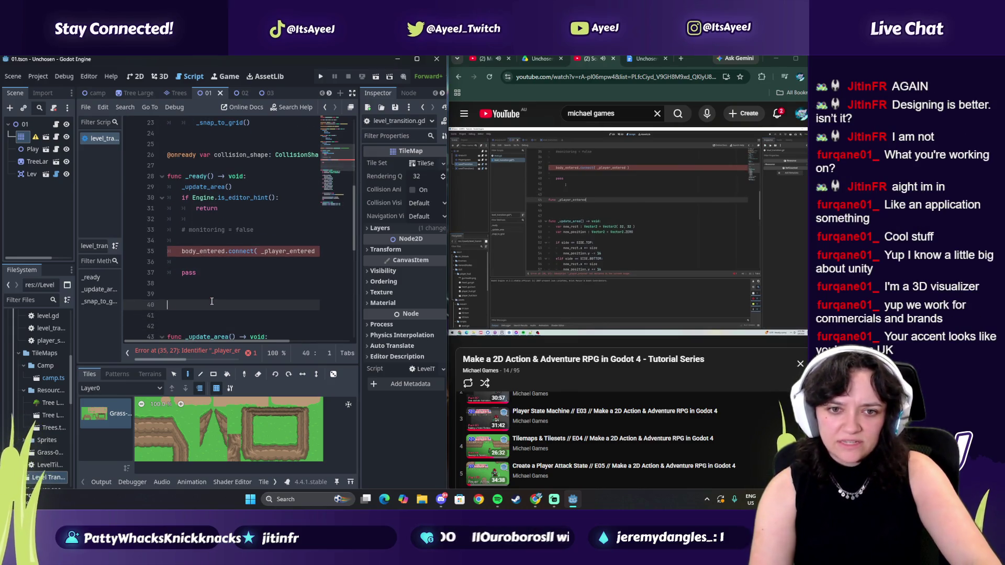
{"action": "type", "text": "func "}
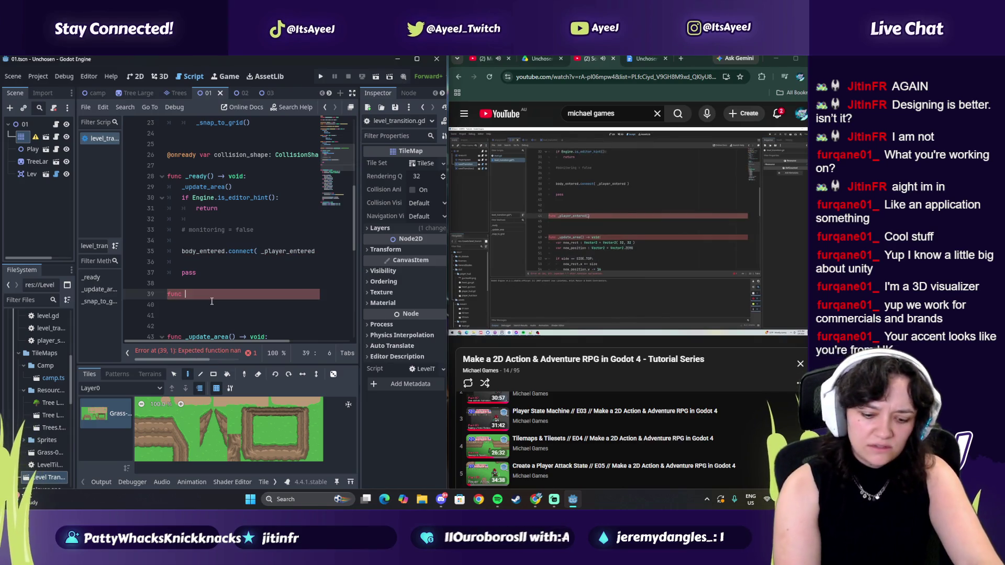
{"action": "type", "text": "_player_entered"}
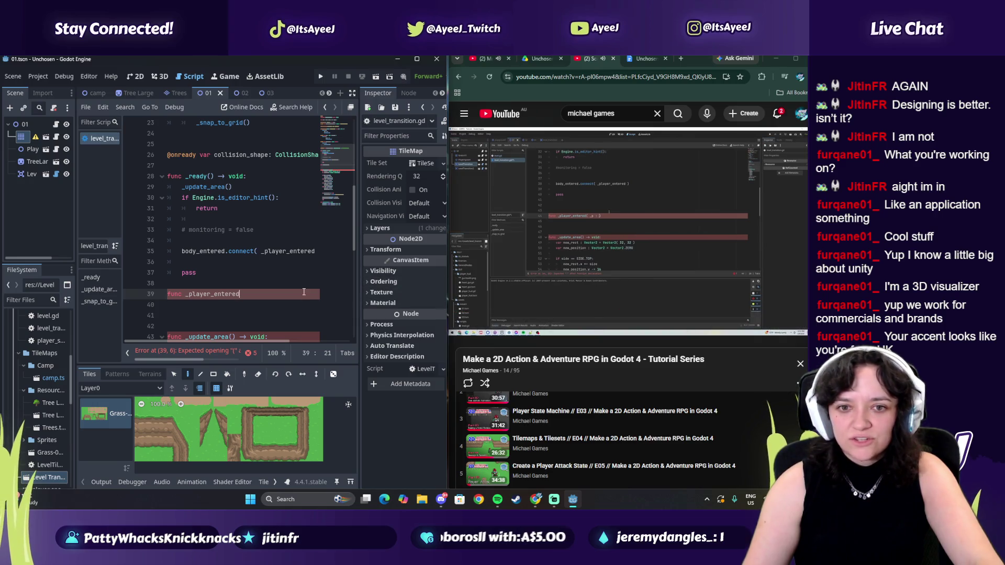
{"action": "type", "text": "("}
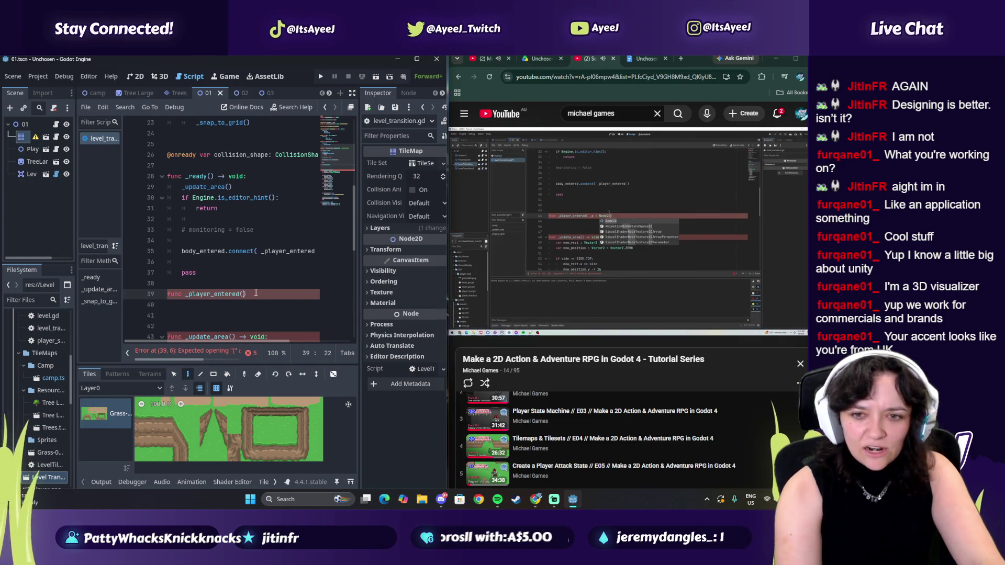
{"action": "type", "text": " -"}
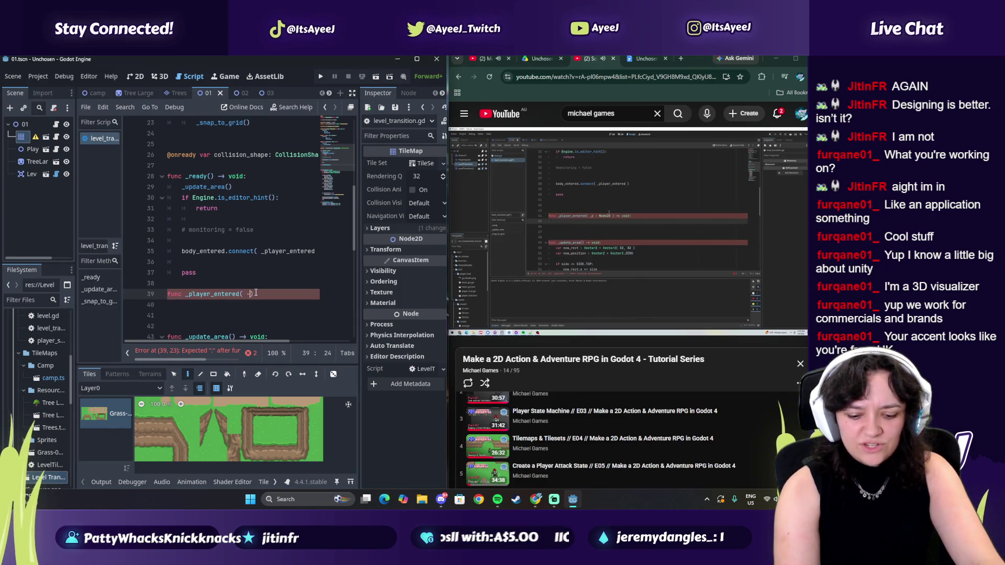
{"action": "key", "text": "BackSpace"}
{"action": "type", "text": "_p"}
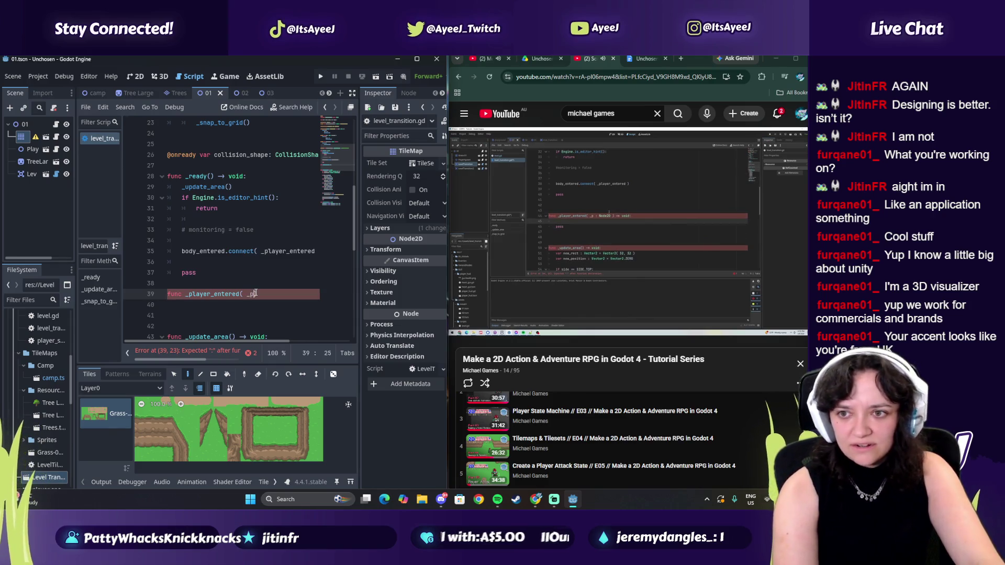
{"action": "type", "text": " :"}
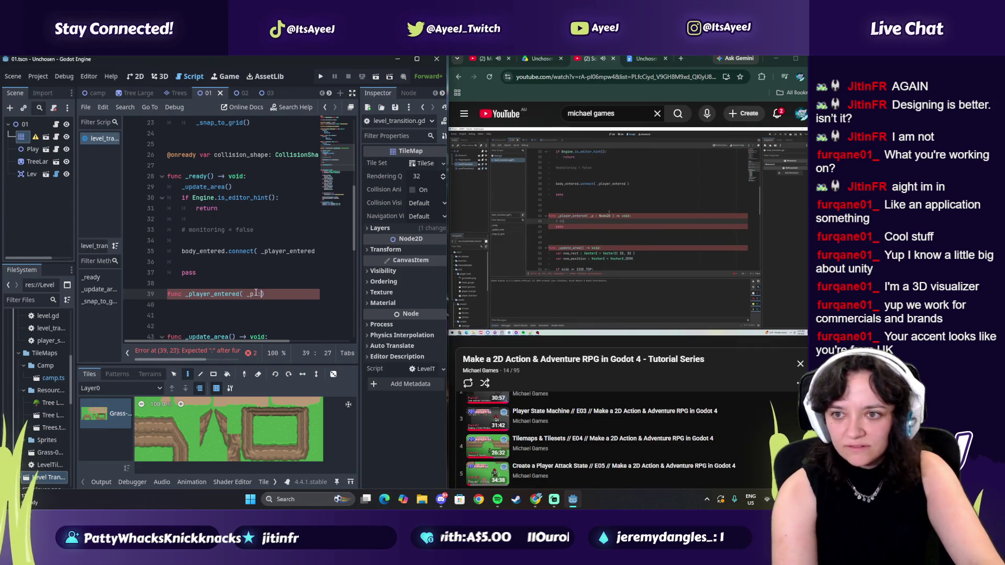
{"action": "type", "text": " Node2D"}
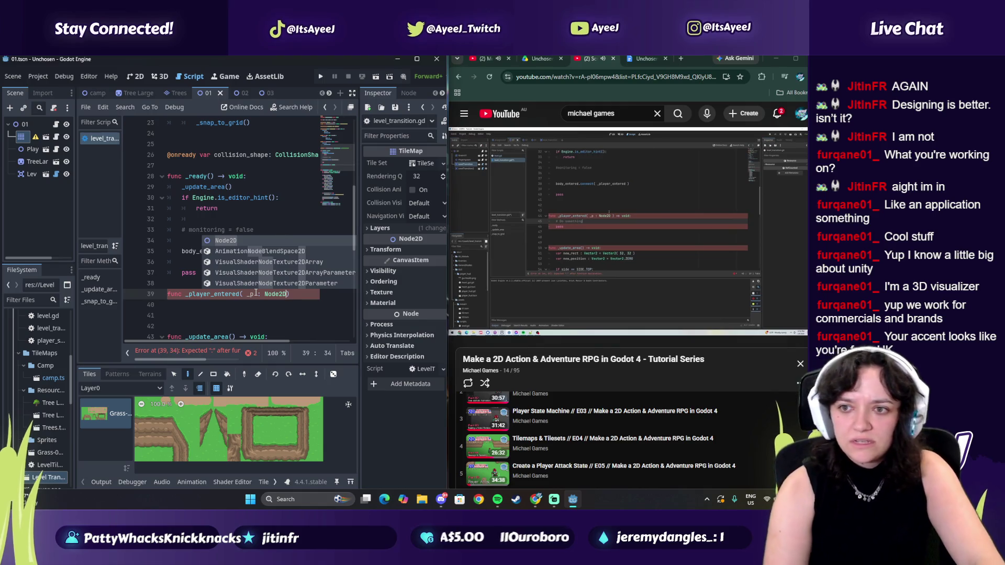
{"action": "type", "text": " ) -> void:"}
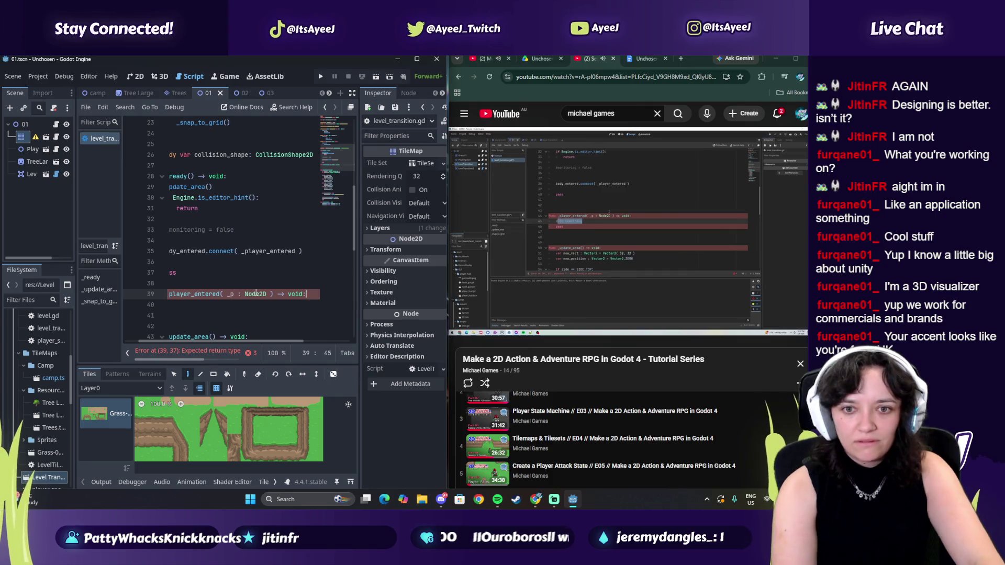
{"action": "key", "text": "Return"}
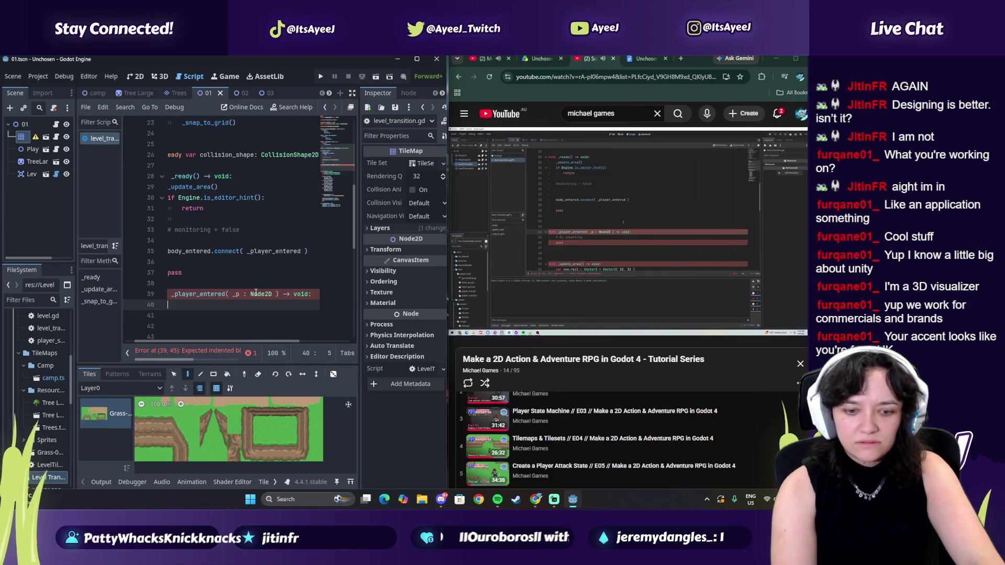
- Give _player_entered a pass body indented one level inside the function
{"action": "key", "text": "Return"}
{"action": "type", "text": "pass"}
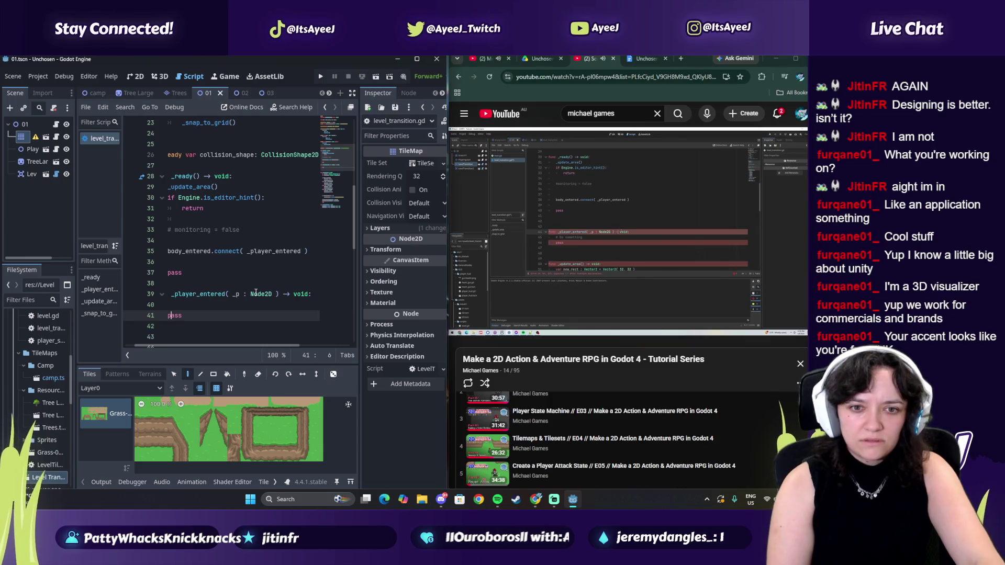
{"action": "key", "text": "Tab"}
{"action": "key", "text": "Up"}
{"action": "key", "text": "Down"}
{"action": "key", "text": "Down"}
{"action": "key", "text": "Up"}
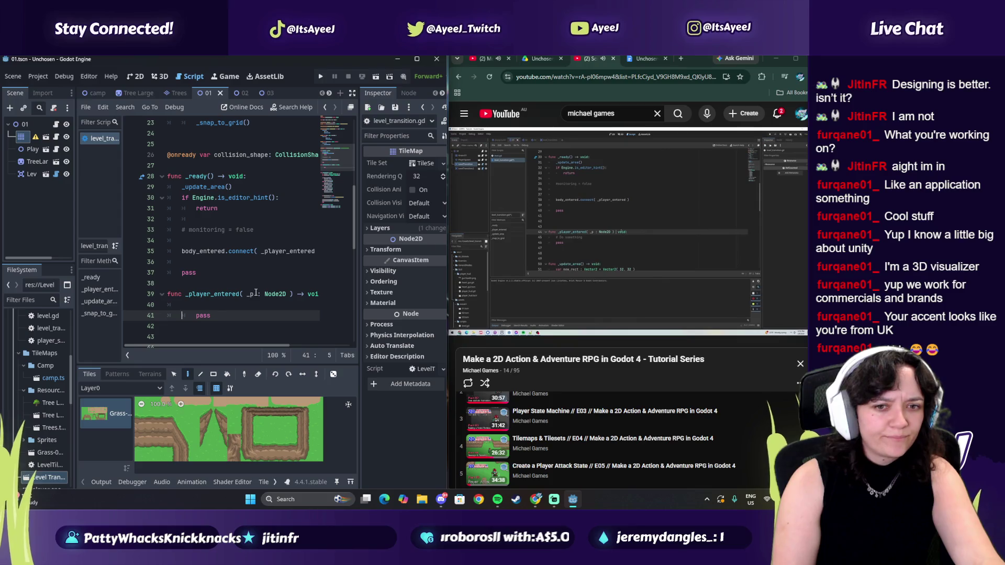
{"action": "key", "text": "Right"}
{"action": "key", "text": "BackSpace"}
- Pause the music video and return to the Godot tutorial tab
{"action": "left_click", "coordinate": [545, 227]}
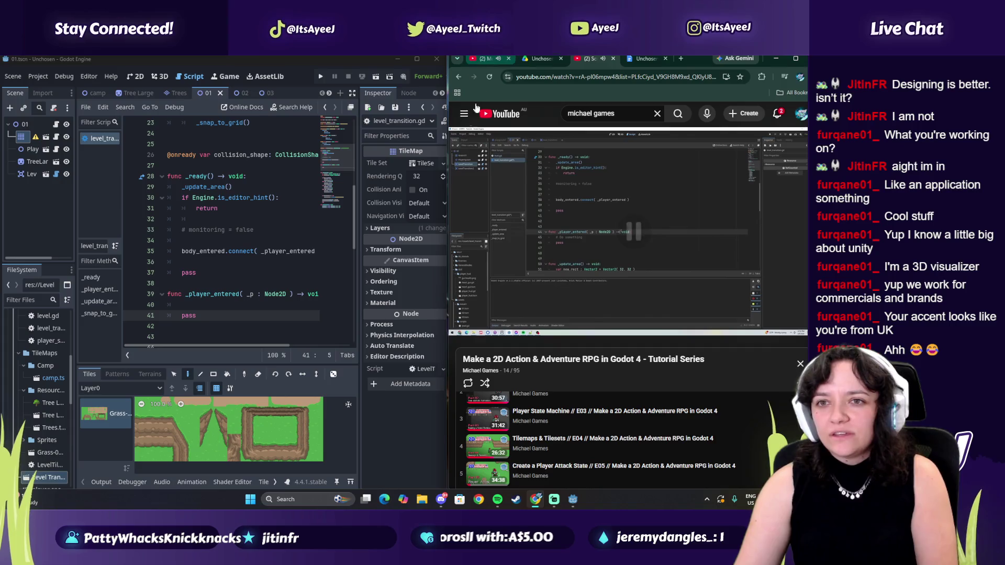
{"action": "left_click", "coordinate": [487, 58]}
{"action": "left_click", "coordinate": [595, 221]}
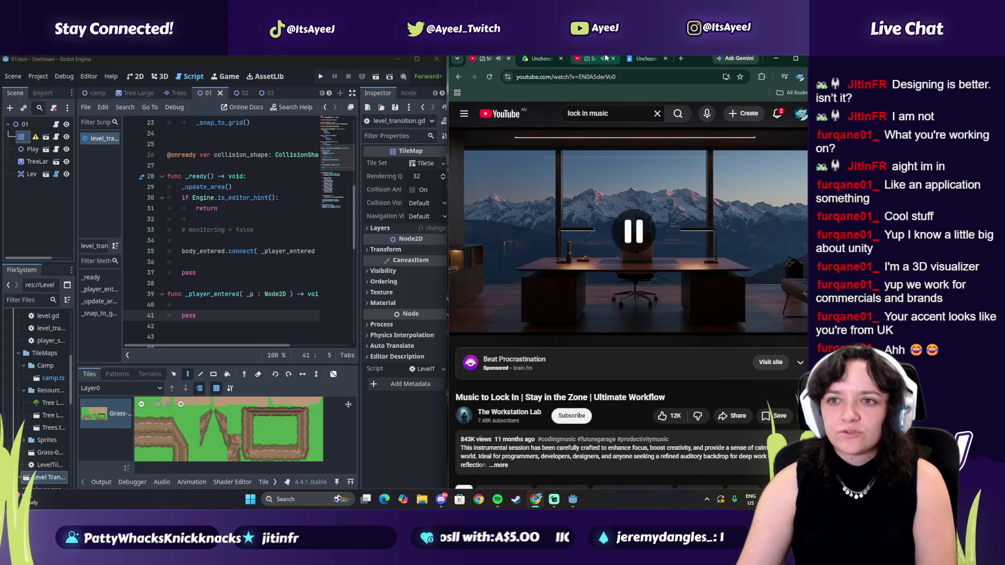
{"action": "left_click", "coordinate": [594, 58]}
- Duplicate the tutorial tab and search YouTube for 'britishj accent' to open a British accent video
{"action": "right_click", "coordinate": [592, 59]}
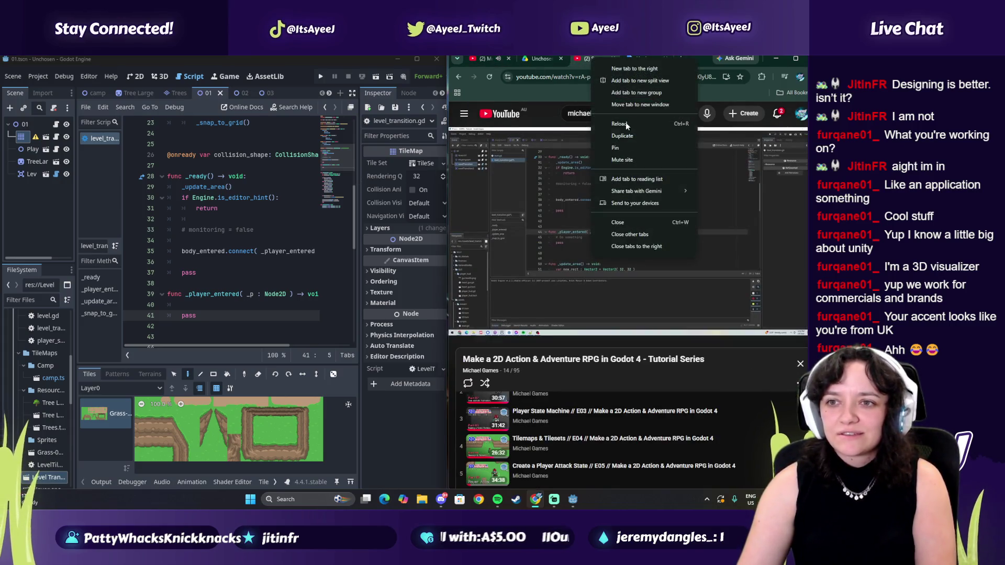
{"action": "left_click", "coordinate": [627, 137]}
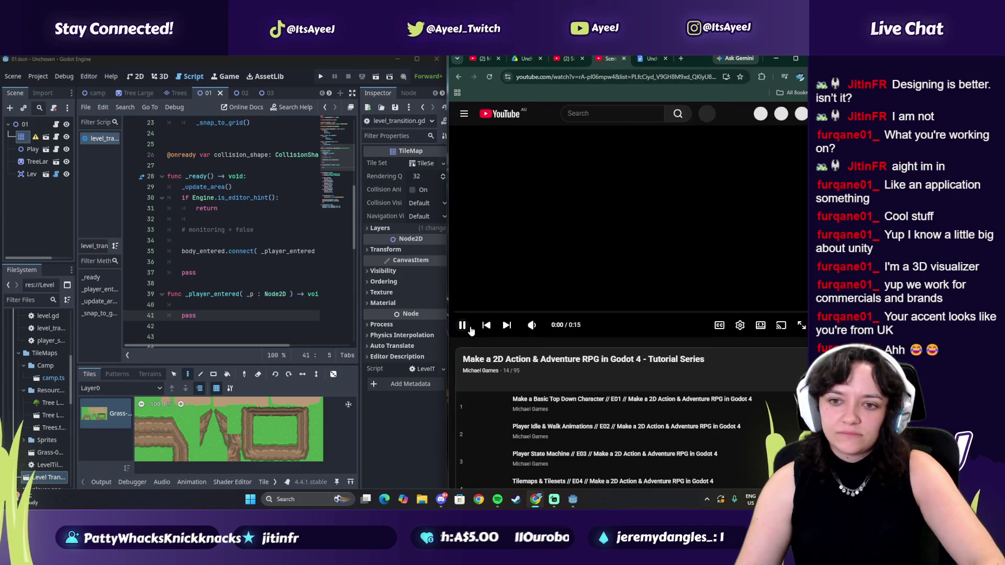
{"action": "left_click", "coordinate": [586, 113]}
{"action": "type", "text": "britis"}
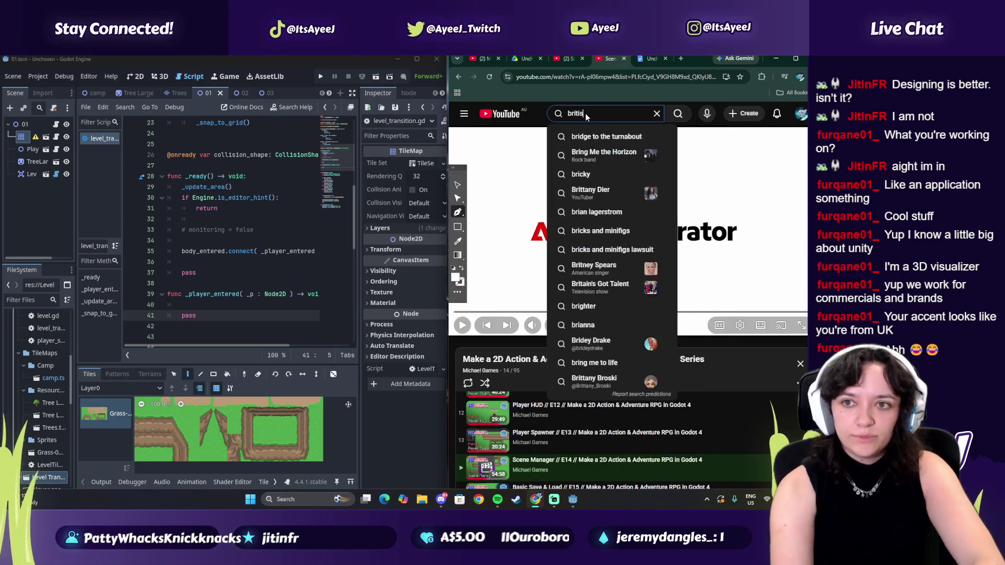
{"action": "type", "text": "hj accent"}
{"action": "key", "text": "Return"}
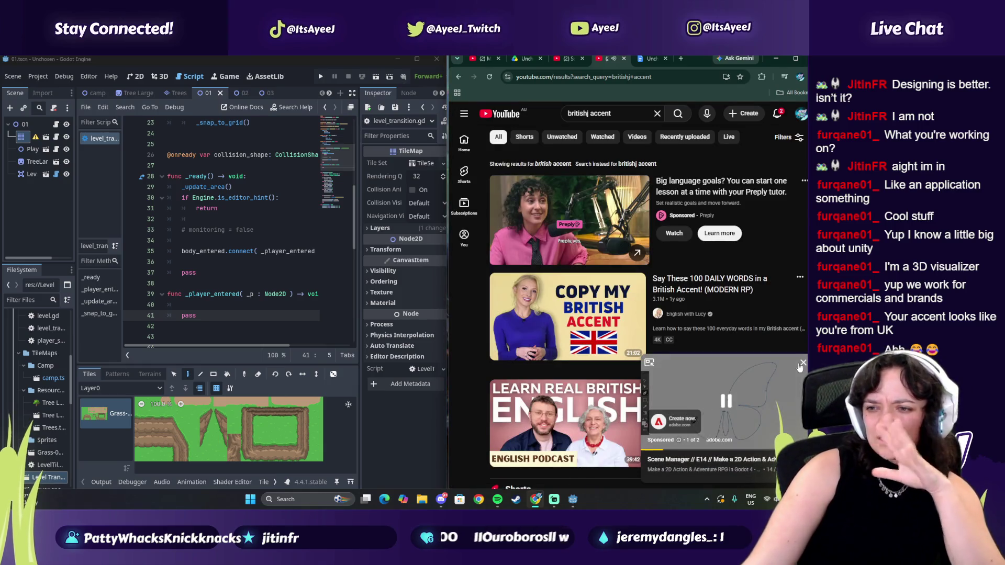
{"action": "scroll", "coordinate": [592, 281], "scroll_direction": "down", "scroll_amount": 1}
{"action": "key", "text": "alt+Left"}
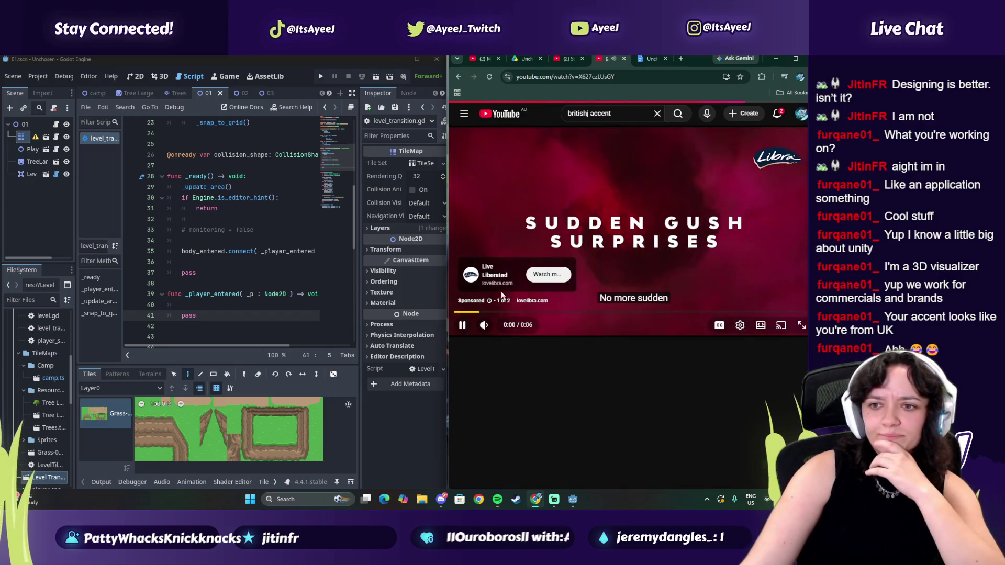